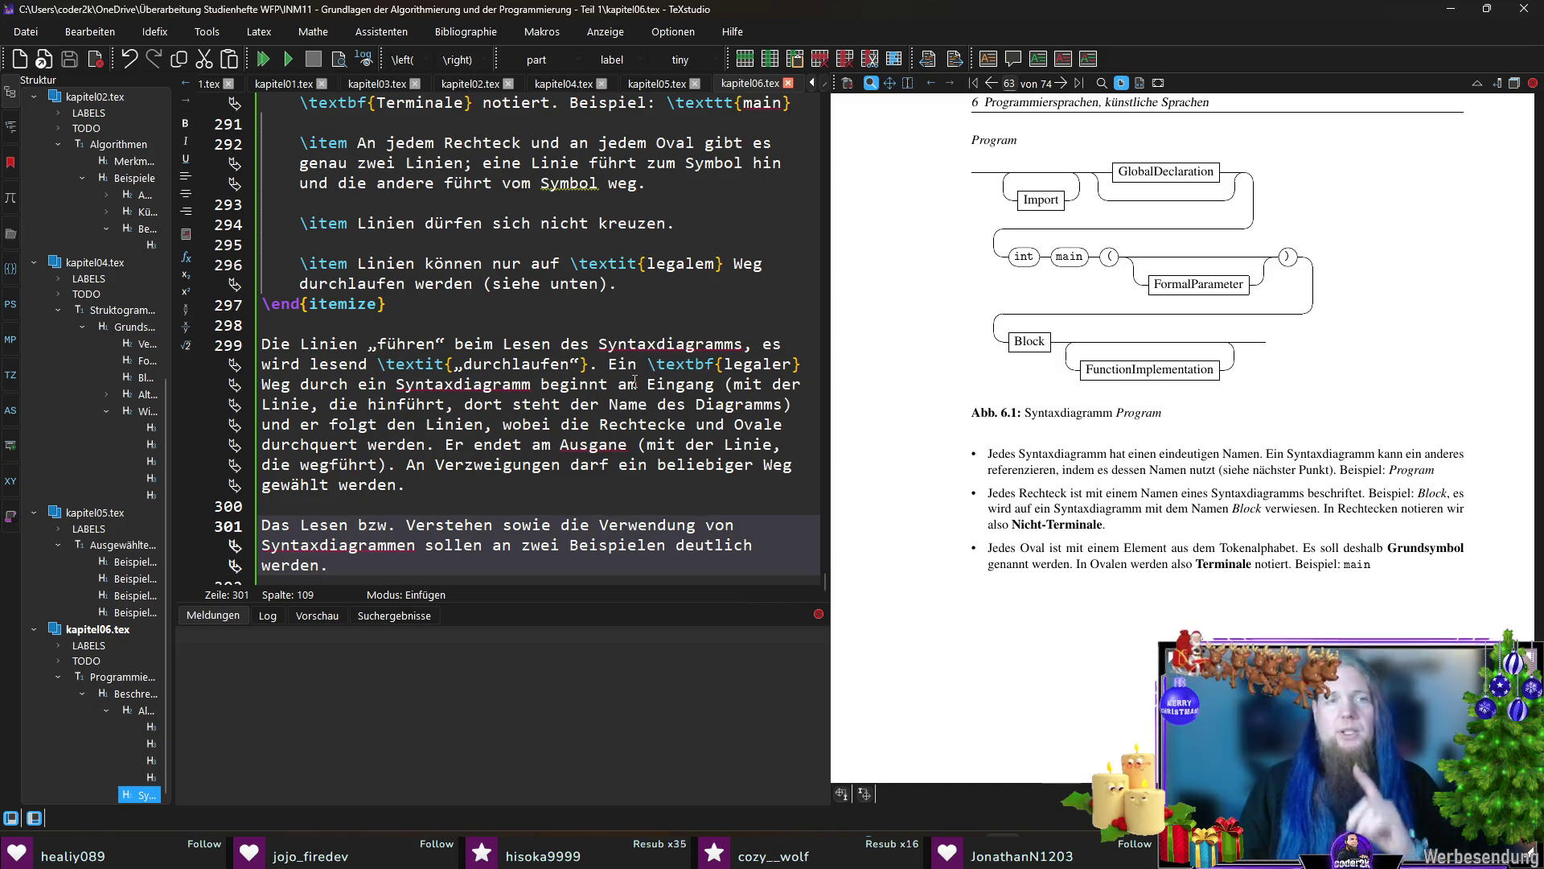
pyautogui.scroll(3, 635, 382)
pyautogui.scroll(1, 651, 381)
pyautogui.scroll(5, 684, 378)
pyautogui.scroll(2, 683, 377)
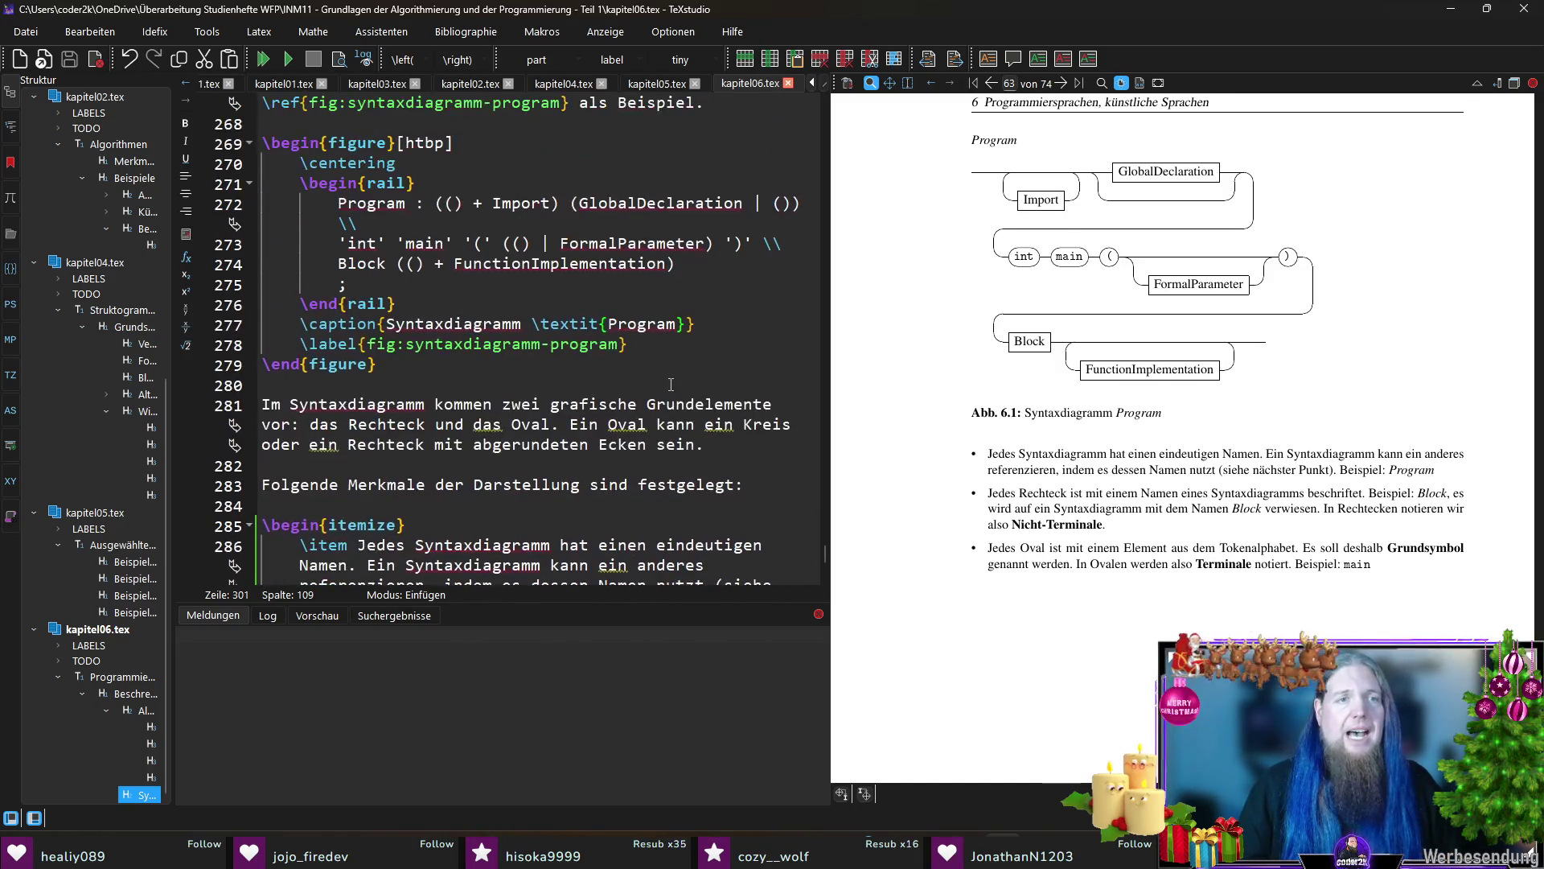
pyautogui.moveTo(387, 364); pyautogui.dragTo(262, 143)
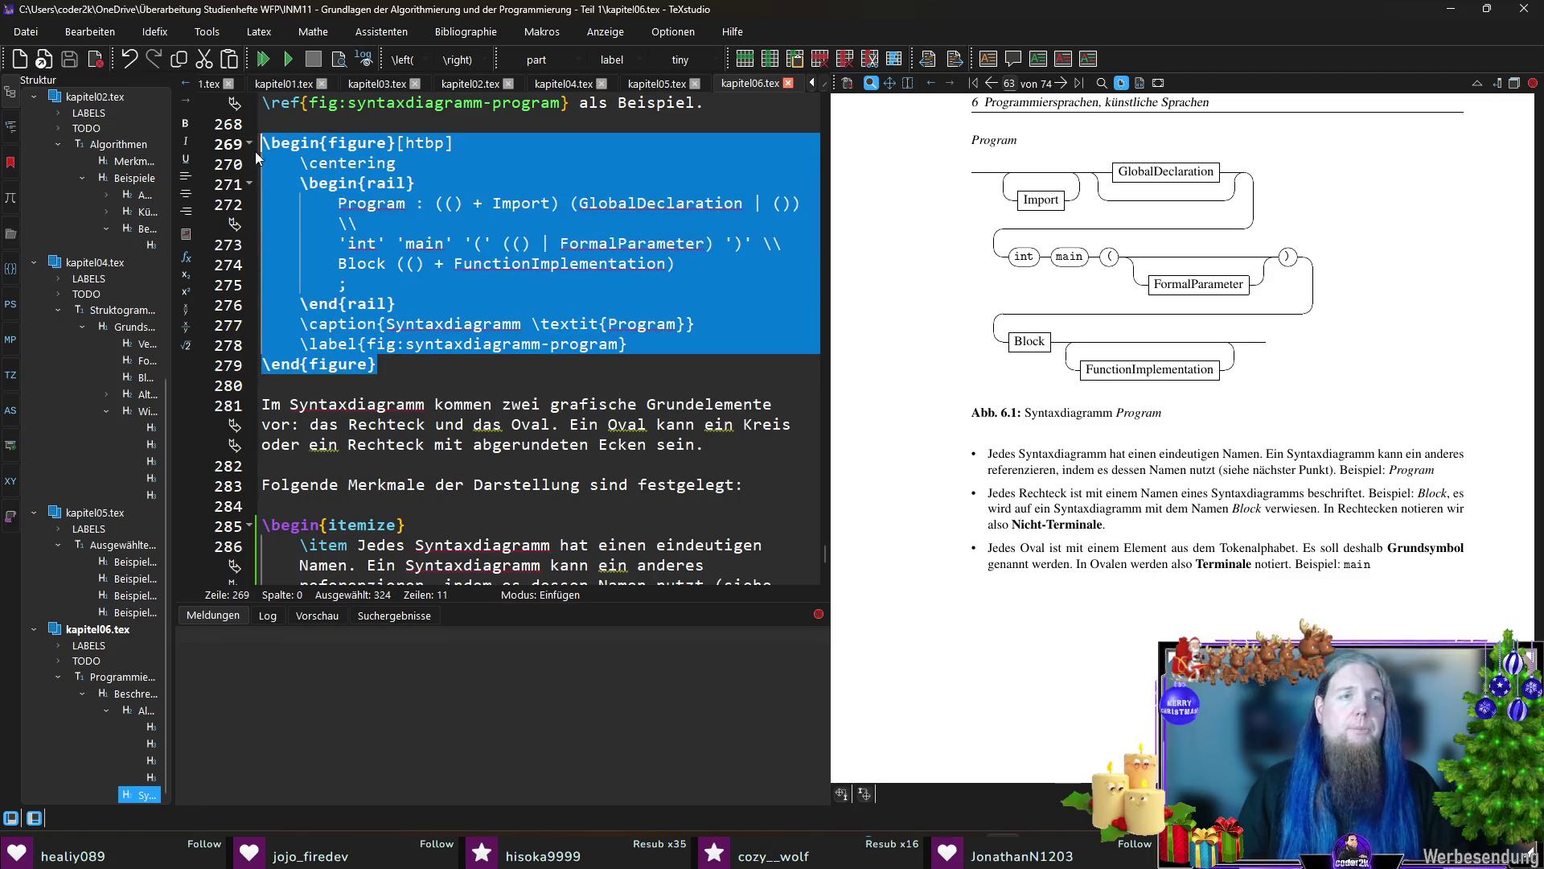
pyautogui.scroll(-2, 262, 142)
pyautogui.scroll(-6, 502, 421)
# Step: Paste a copy of the Program rail figure on a new line below the two-examples paragraph
pyautogui.click(394, 564)
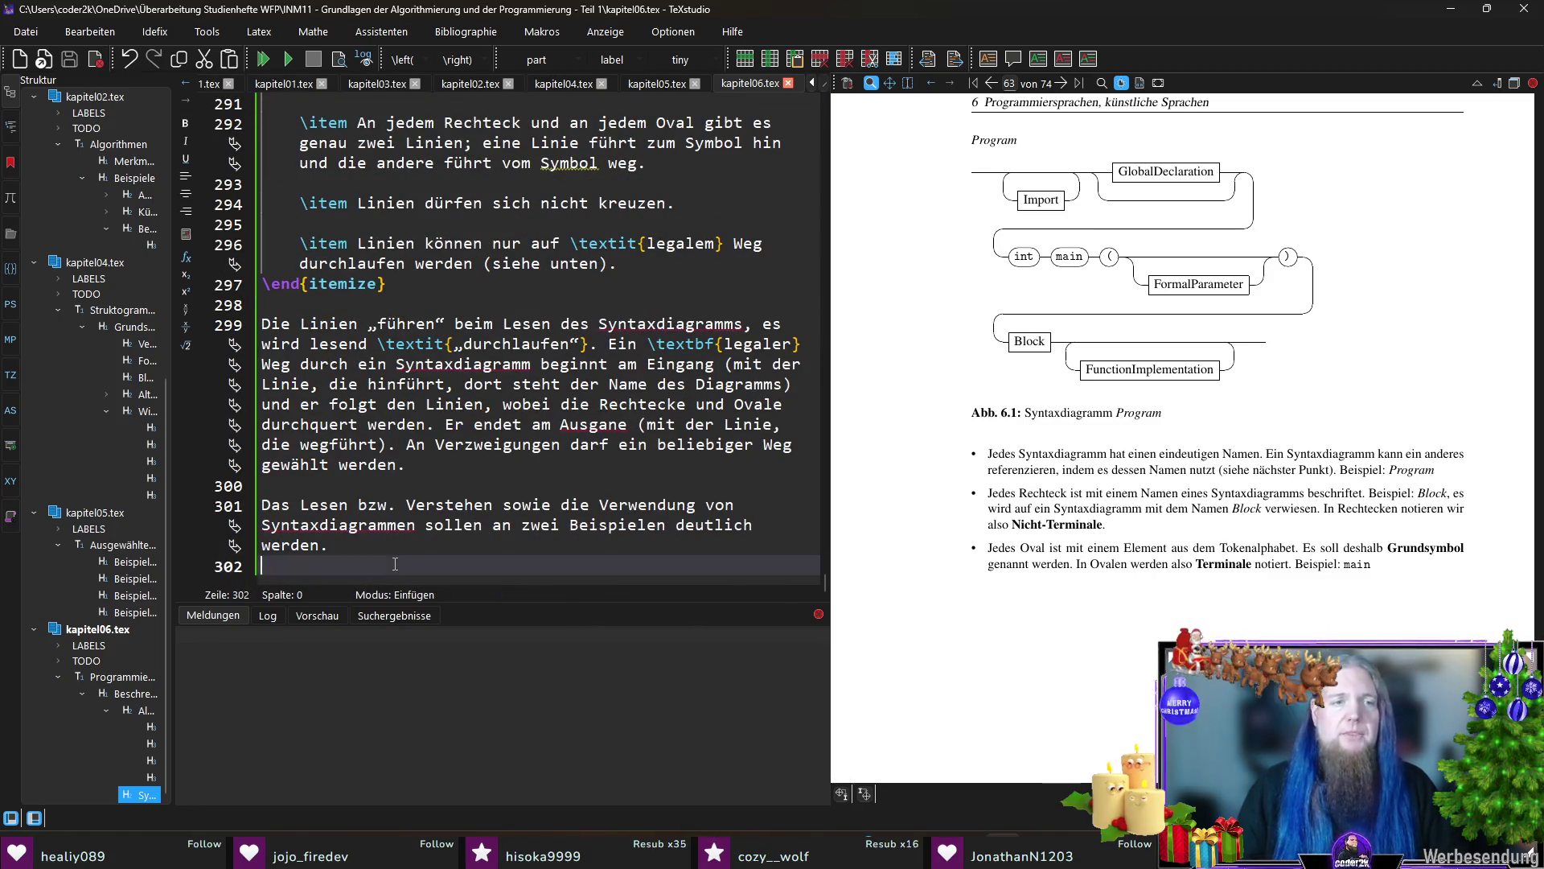
pyautogui.press('Return')
pyautogui.write("\\begin{figure}[htbp]     \\centering     \\begin{rail}         Program : (() + Import) (GlobalDeclaration | ()) \\\\         'int' 'main' '(' (() | FormalParameter) ')' \\\\         Block (() + FunctionImplementation)         ;     \\end{rail}     \\caption{Syntaxdiagramm \\textit{Program}}     \\label{fig:syntaxdiagramm-program} \\end{figure}")
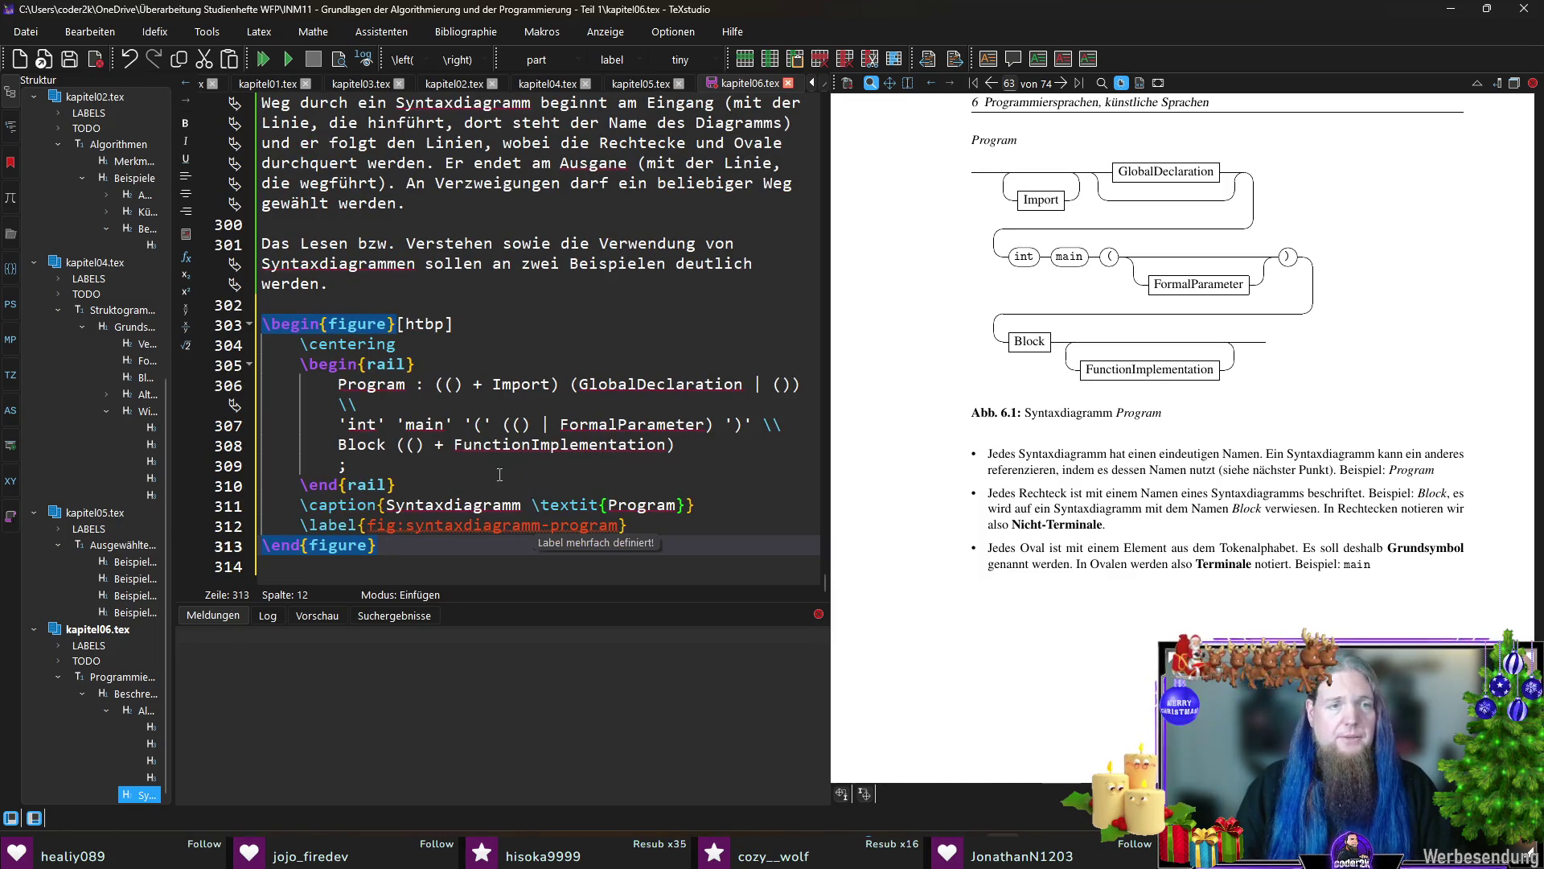
# Step: Open blank lines inside the copied rail block right after \begin{rail}
pyautogui.click(398, 463)
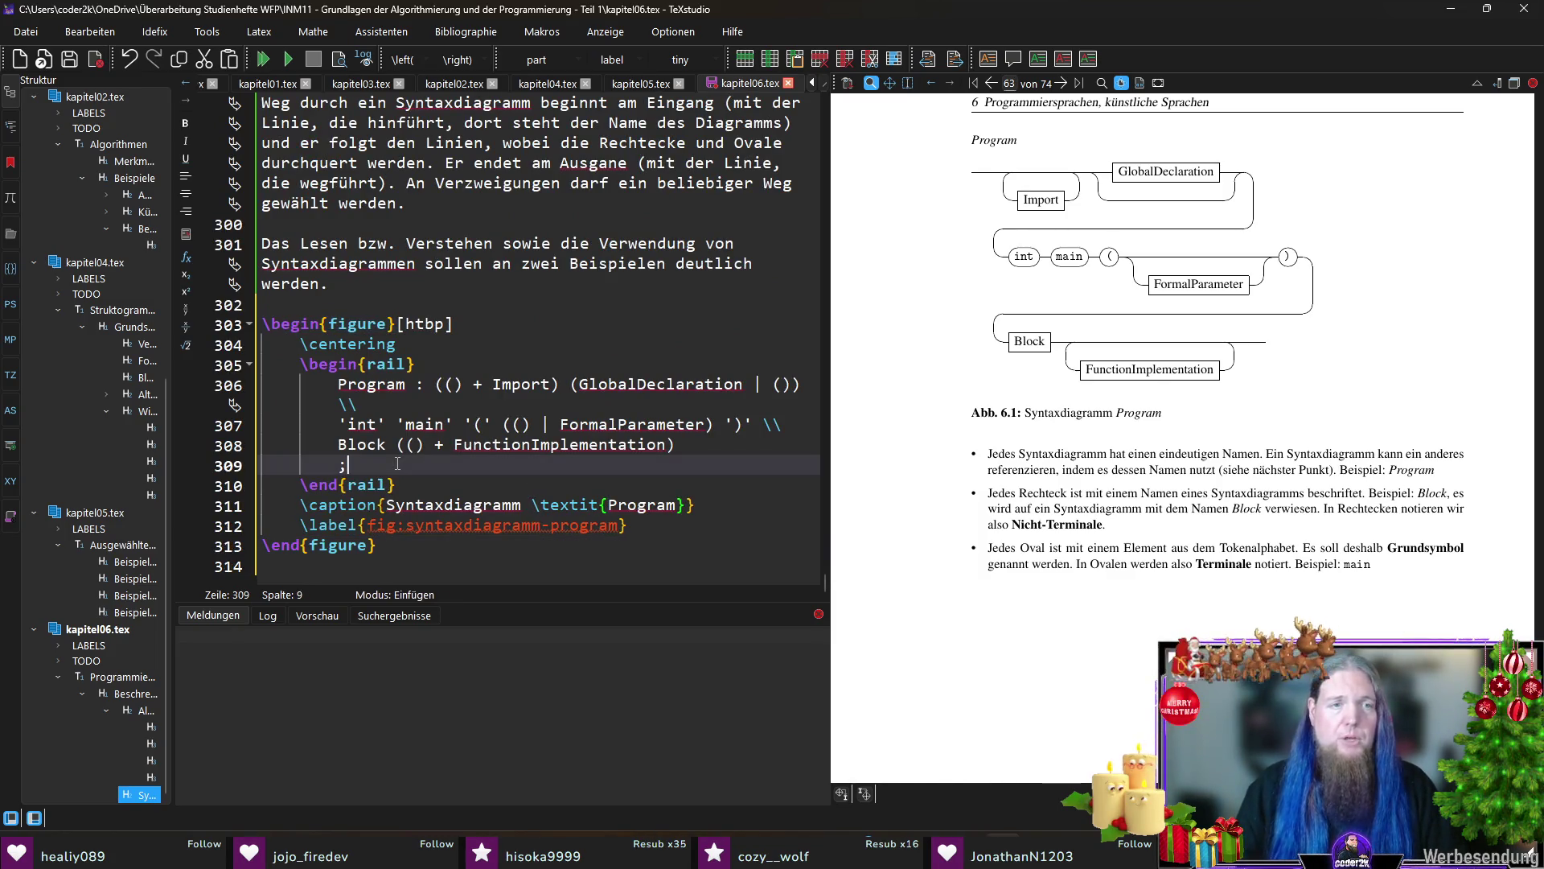
pyautogui.click(430, 364)
pyautogui.press('Return')
pyautogui.press('Return')
pyautogui.press('Up')
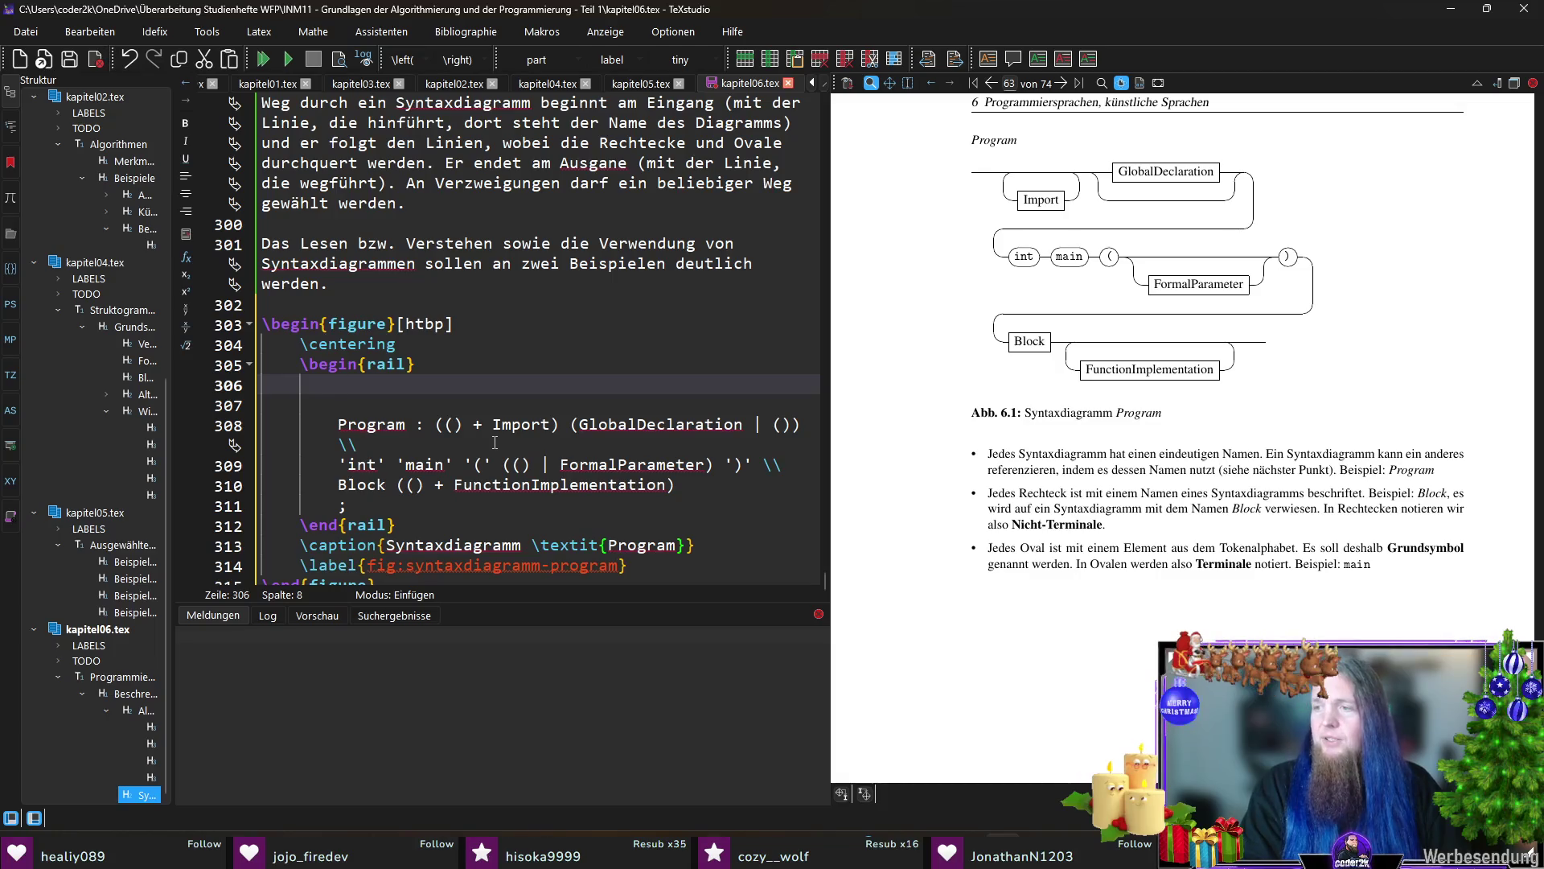
pyautogui.write('Bezeichner :')
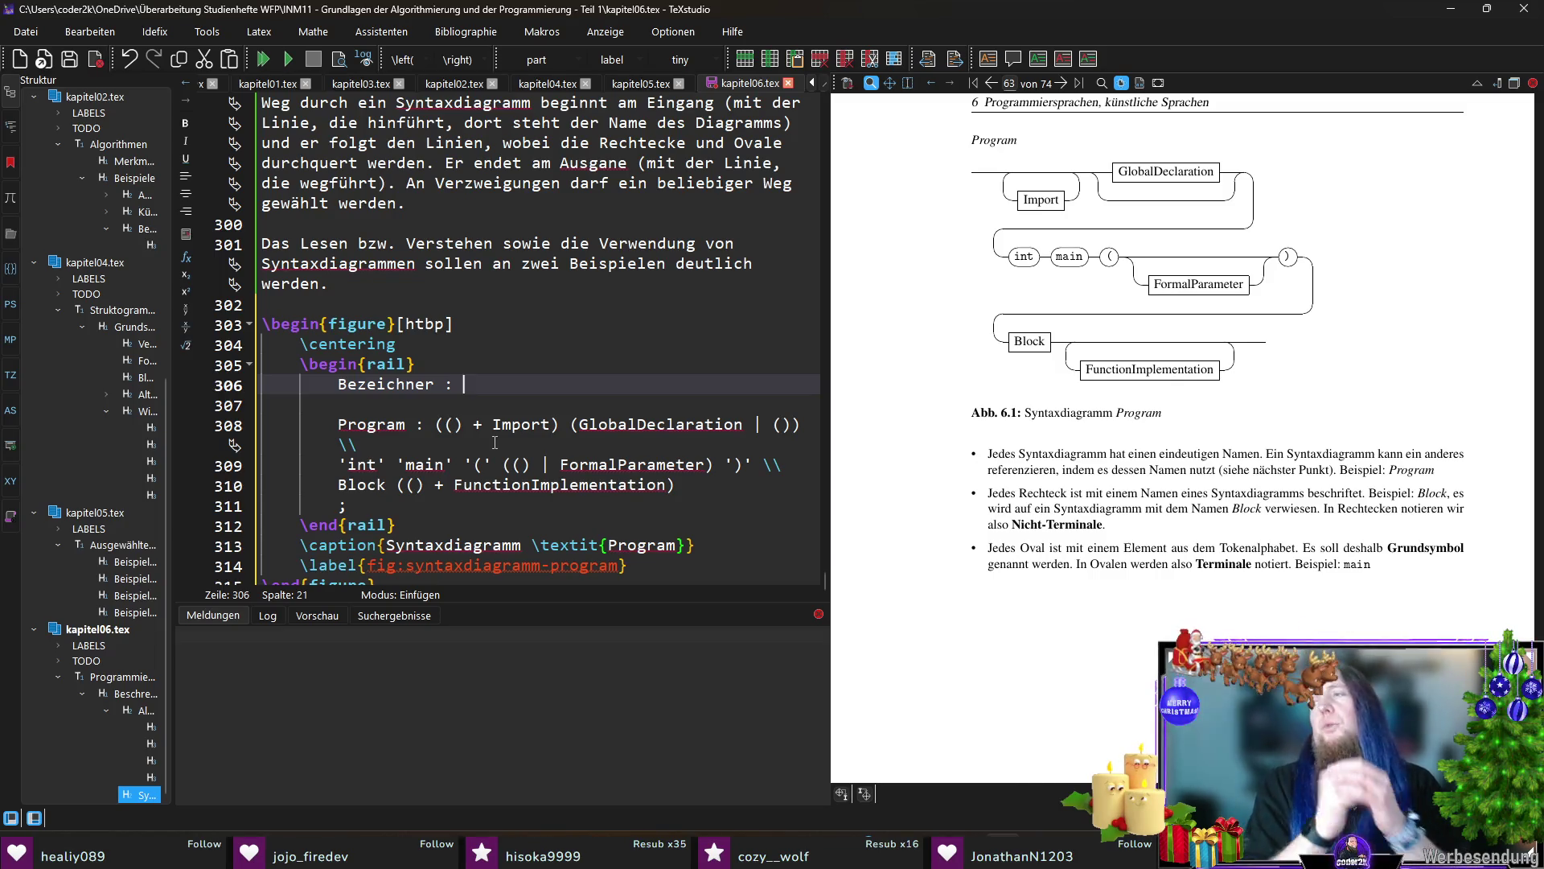
# Step: Start an Identifier rule in the copied rail block and bring up the PDF's Bezeichner diagrams
pyautogui.hotkey('shift', 'Home')
pyautogui.write('Identifier')
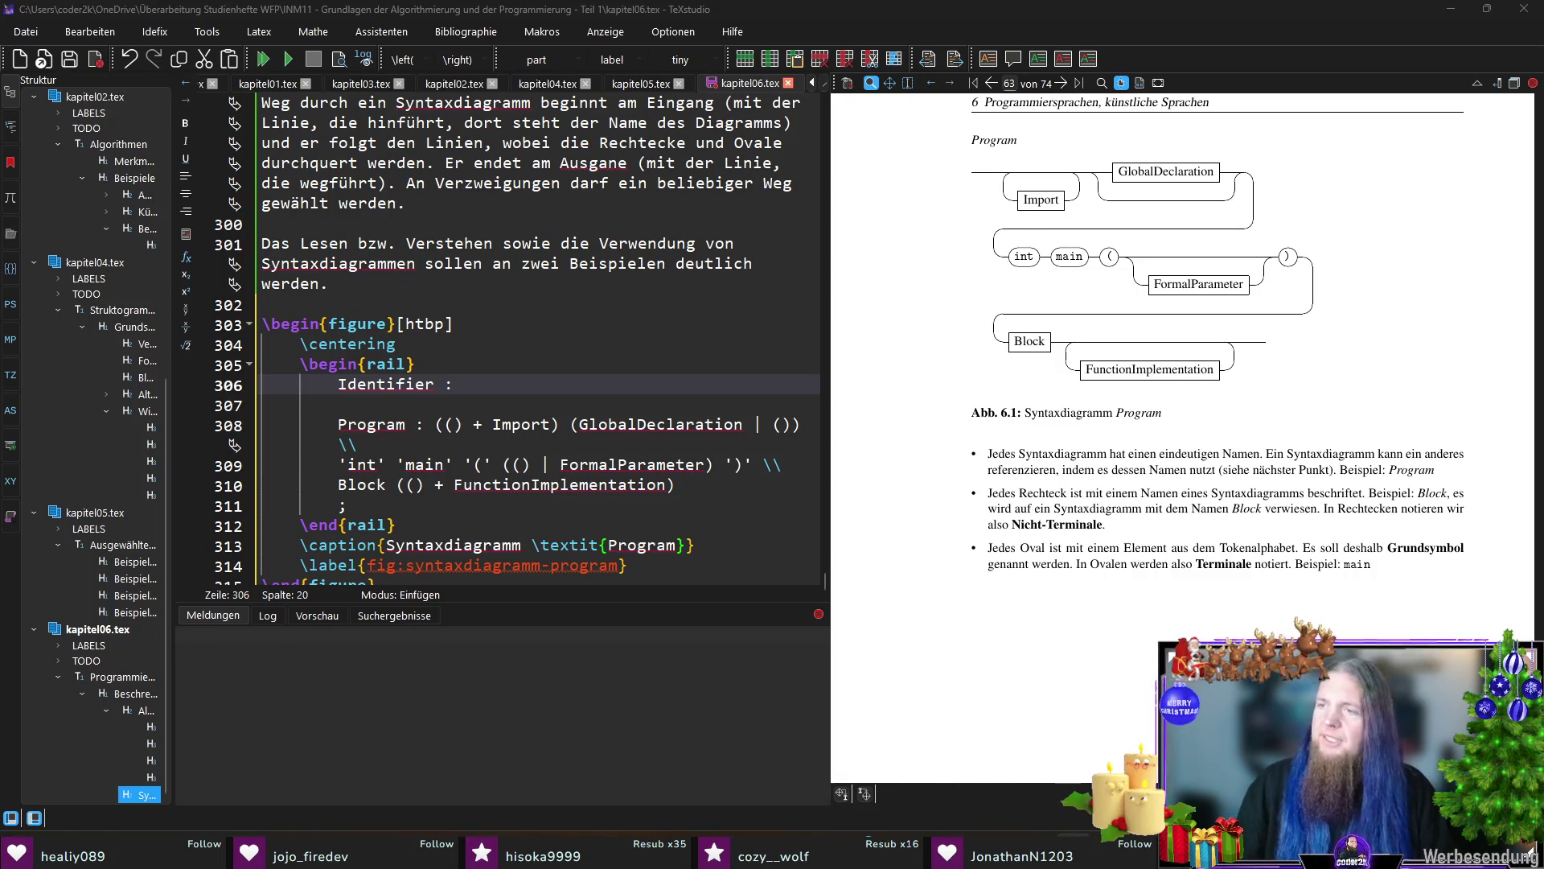
pyautogui.hotkey('alt', 'Tab')
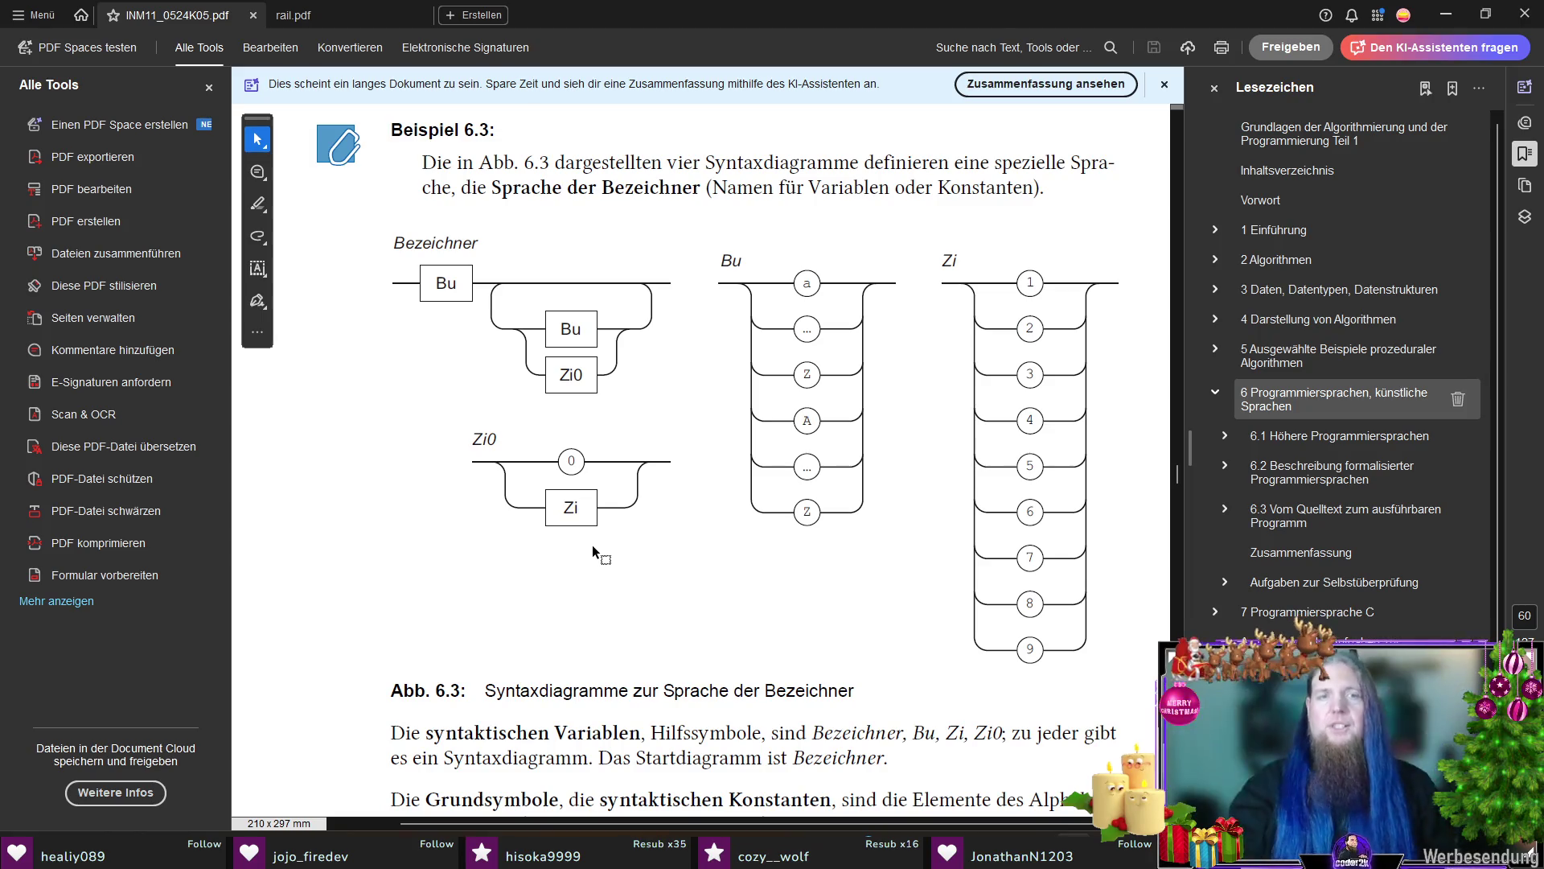
# Step: Compare the Bezeichner diagrams in Acrobat with the source, then select Identifier for renaming to List
pyautogui.hotkey('alt', 'Tab')
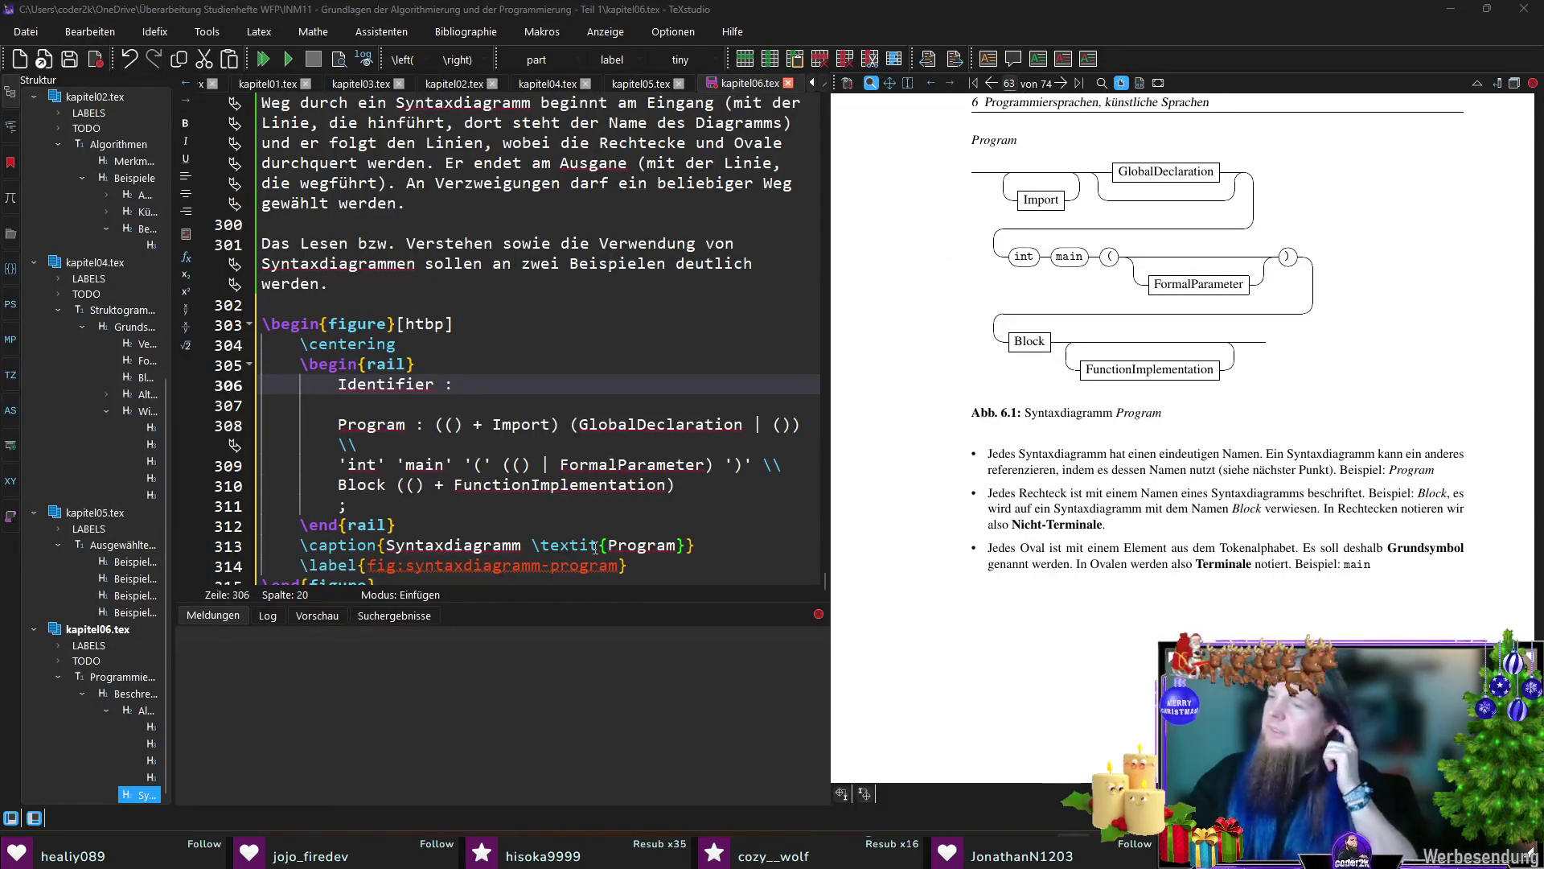
pyautogui.hotkey('alt', 'Tab')
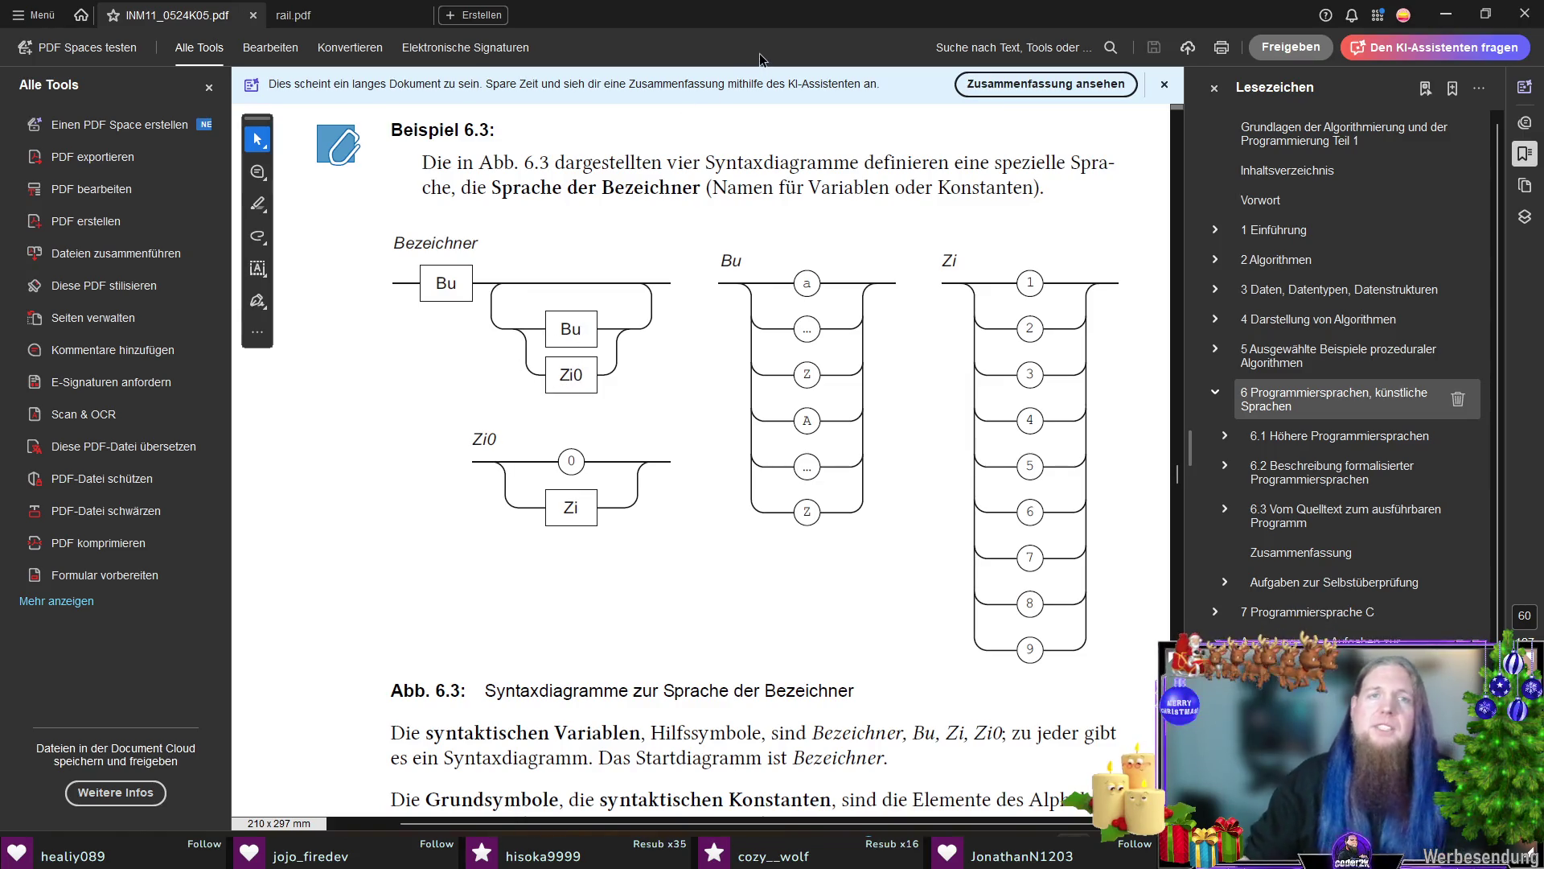
pyautogui.hotkey('alt', 'Tab')
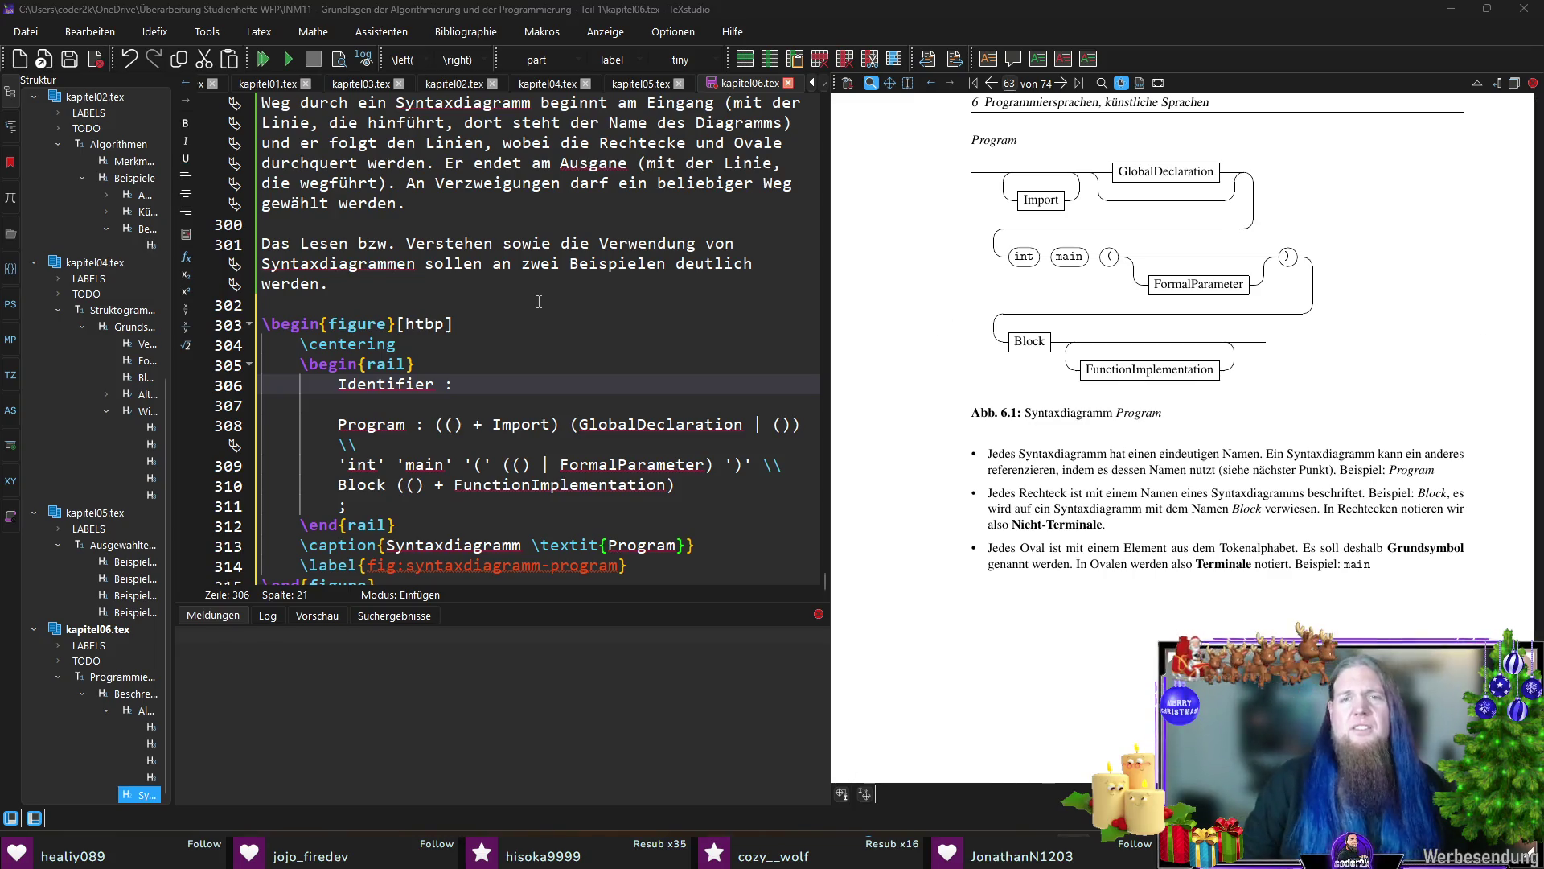
pyautogui.doubleClick(386, 384)
pyautogui.write('List : ')
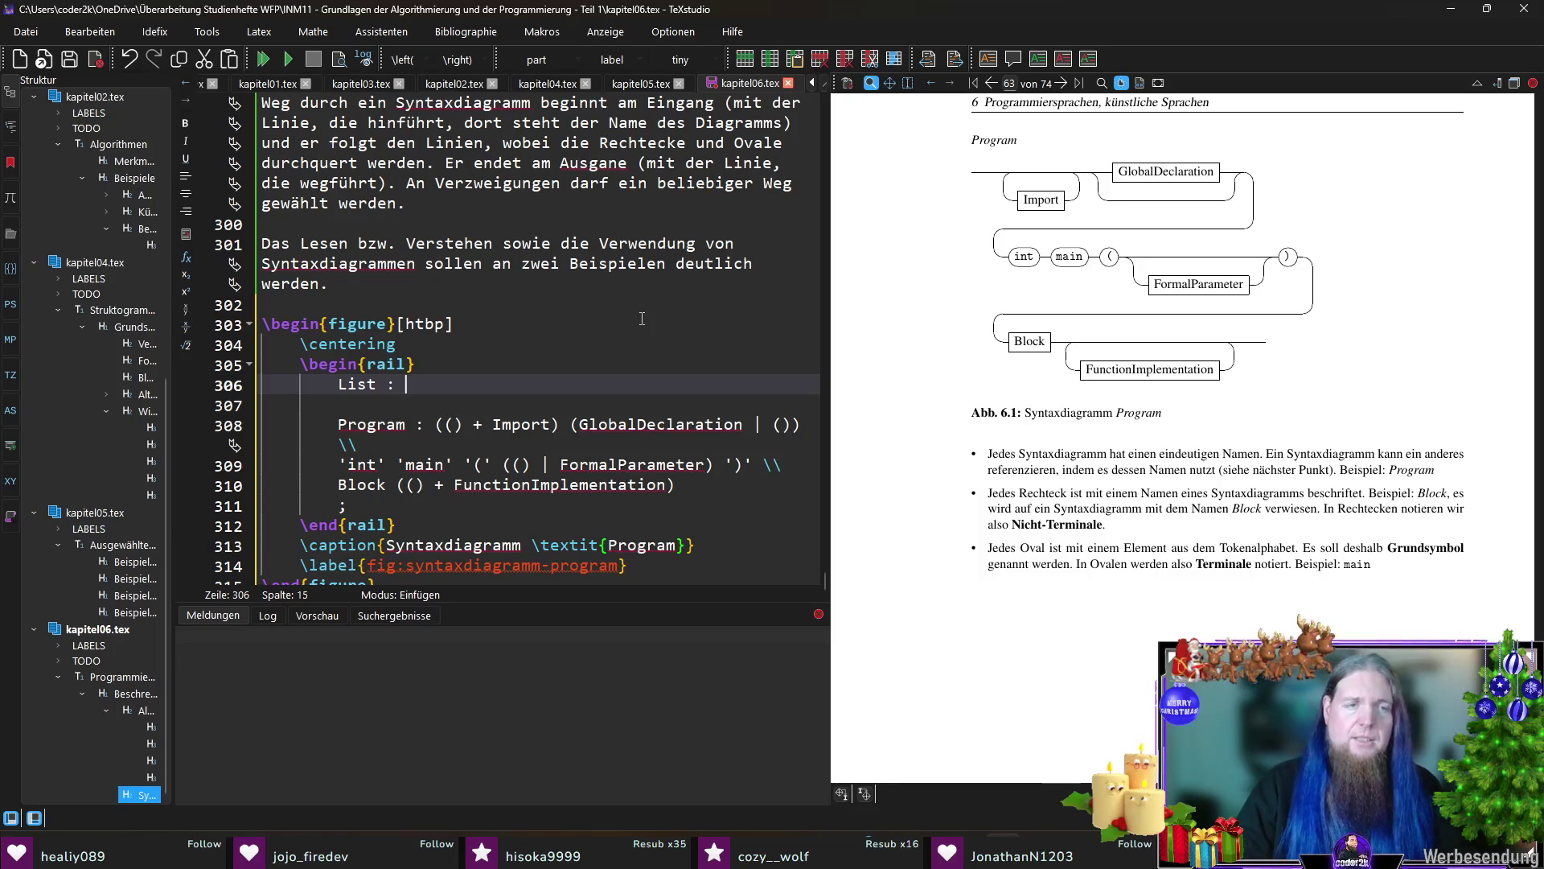
pyautogui.write("'")
# Step: Define the List rule as '(' ( () | Elements ) ')' ; and begin selecting the old Program rule
pyautogui.write('(Identifier)')
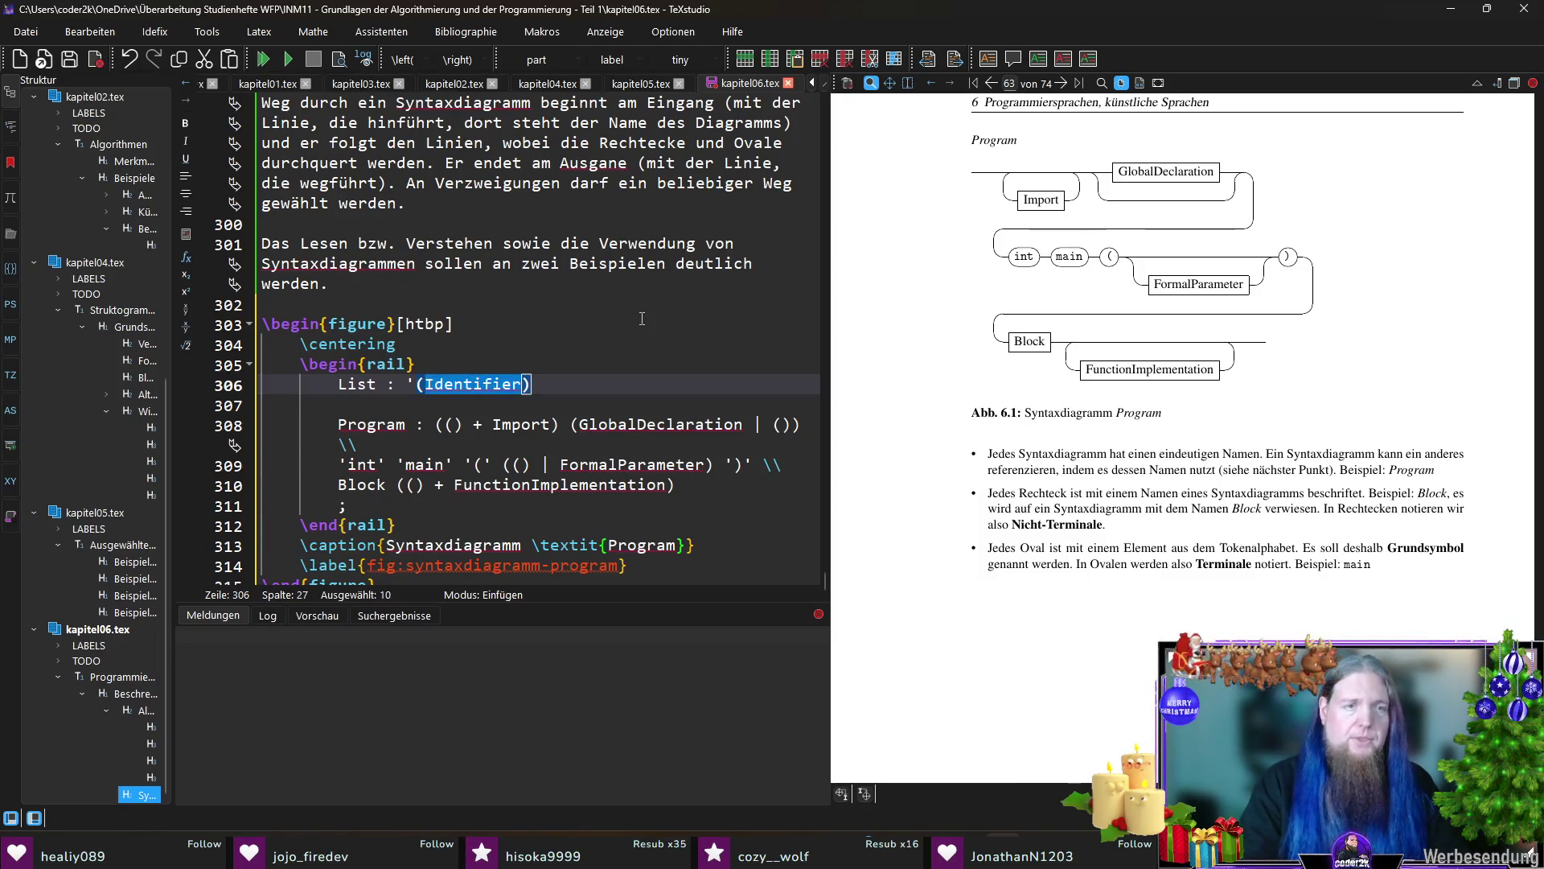
pyautogui.hotkey('ctrl', 'z')
pyautogui.write("('")
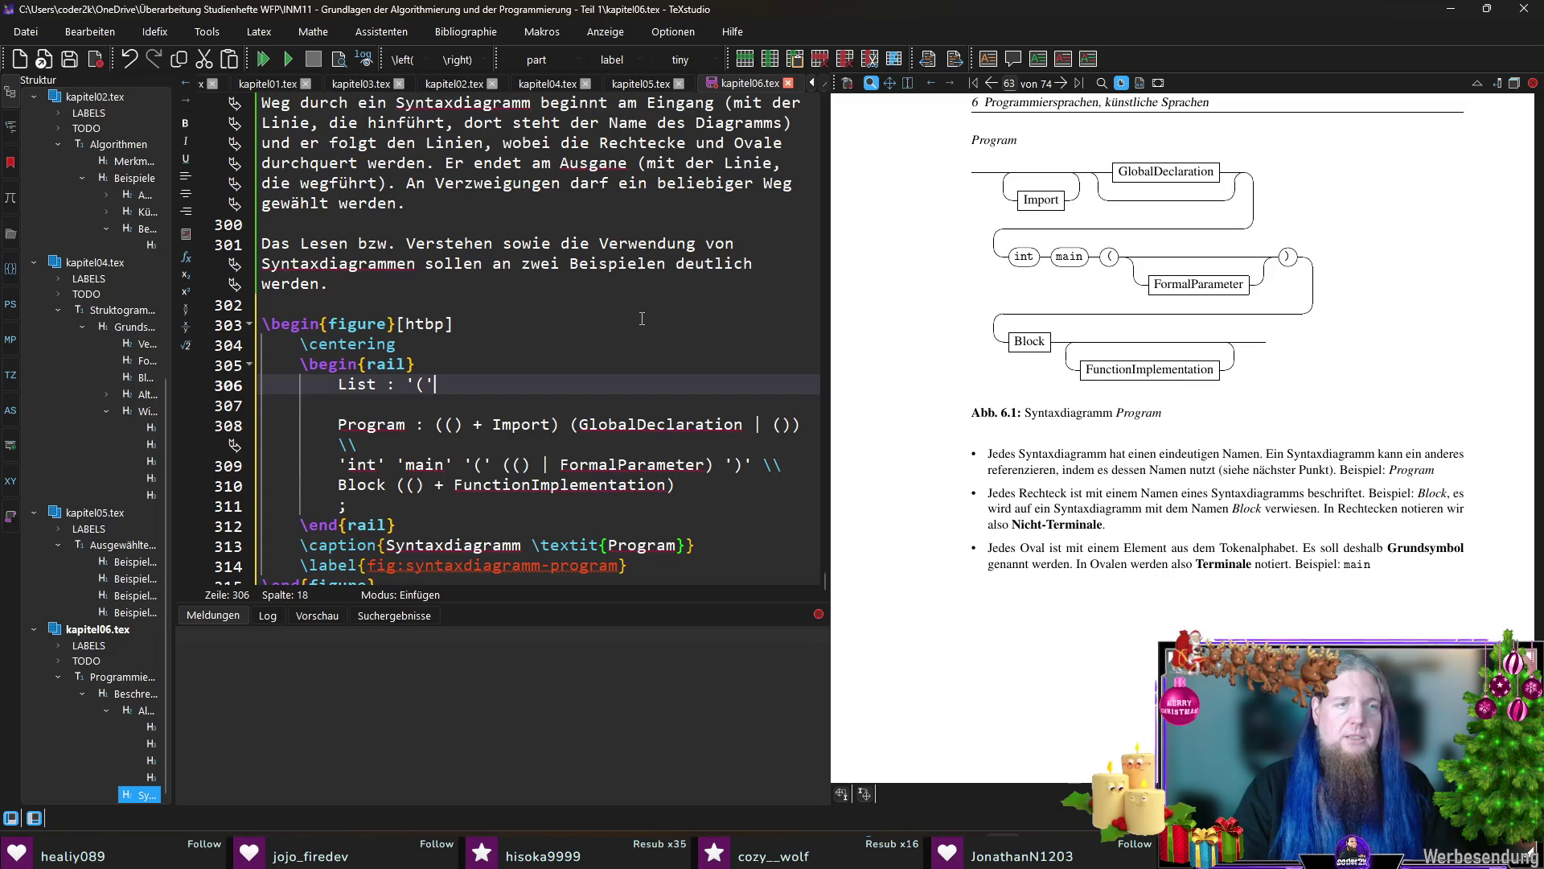
pyautogui.write(" '")
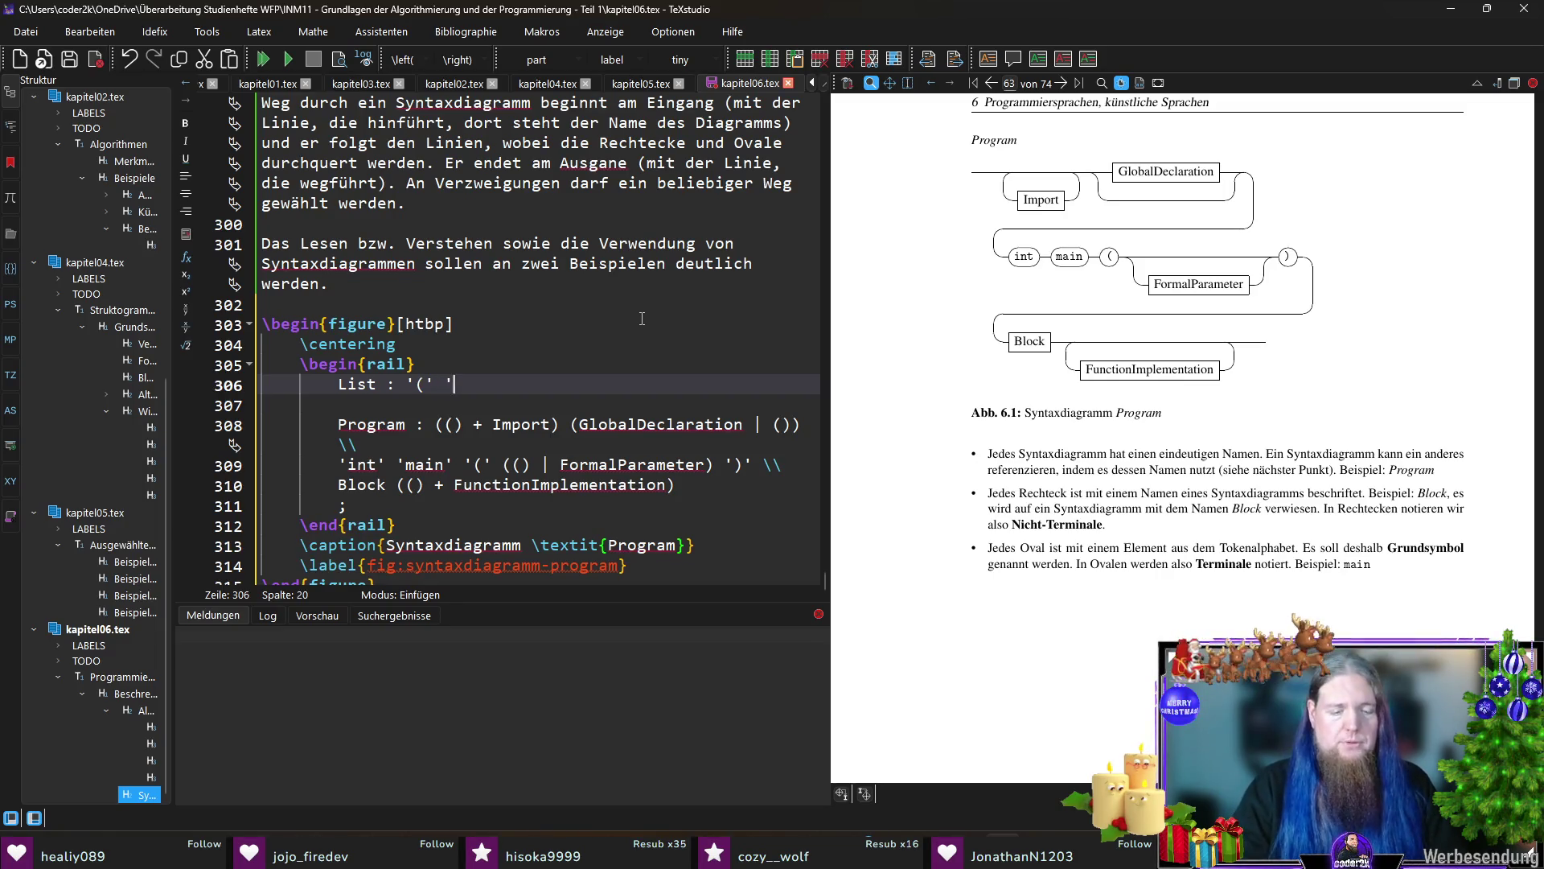
pyautogui.write(")'")
pyautogui.press('Left')
pyautogui.press('Left')
pyautogui.press('Left')
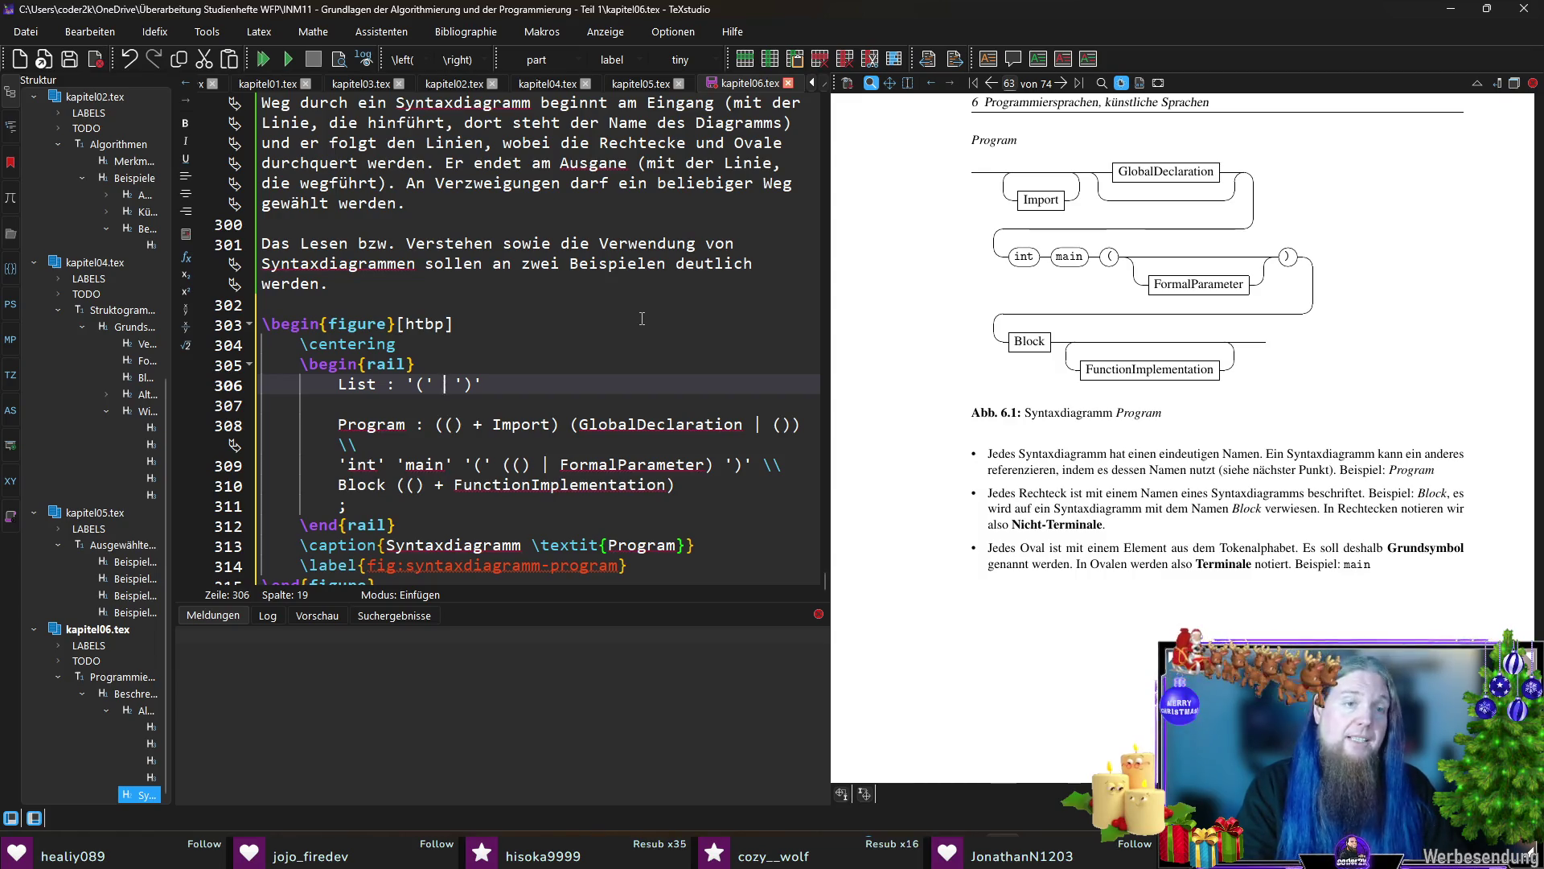
pyautogui.write('(')
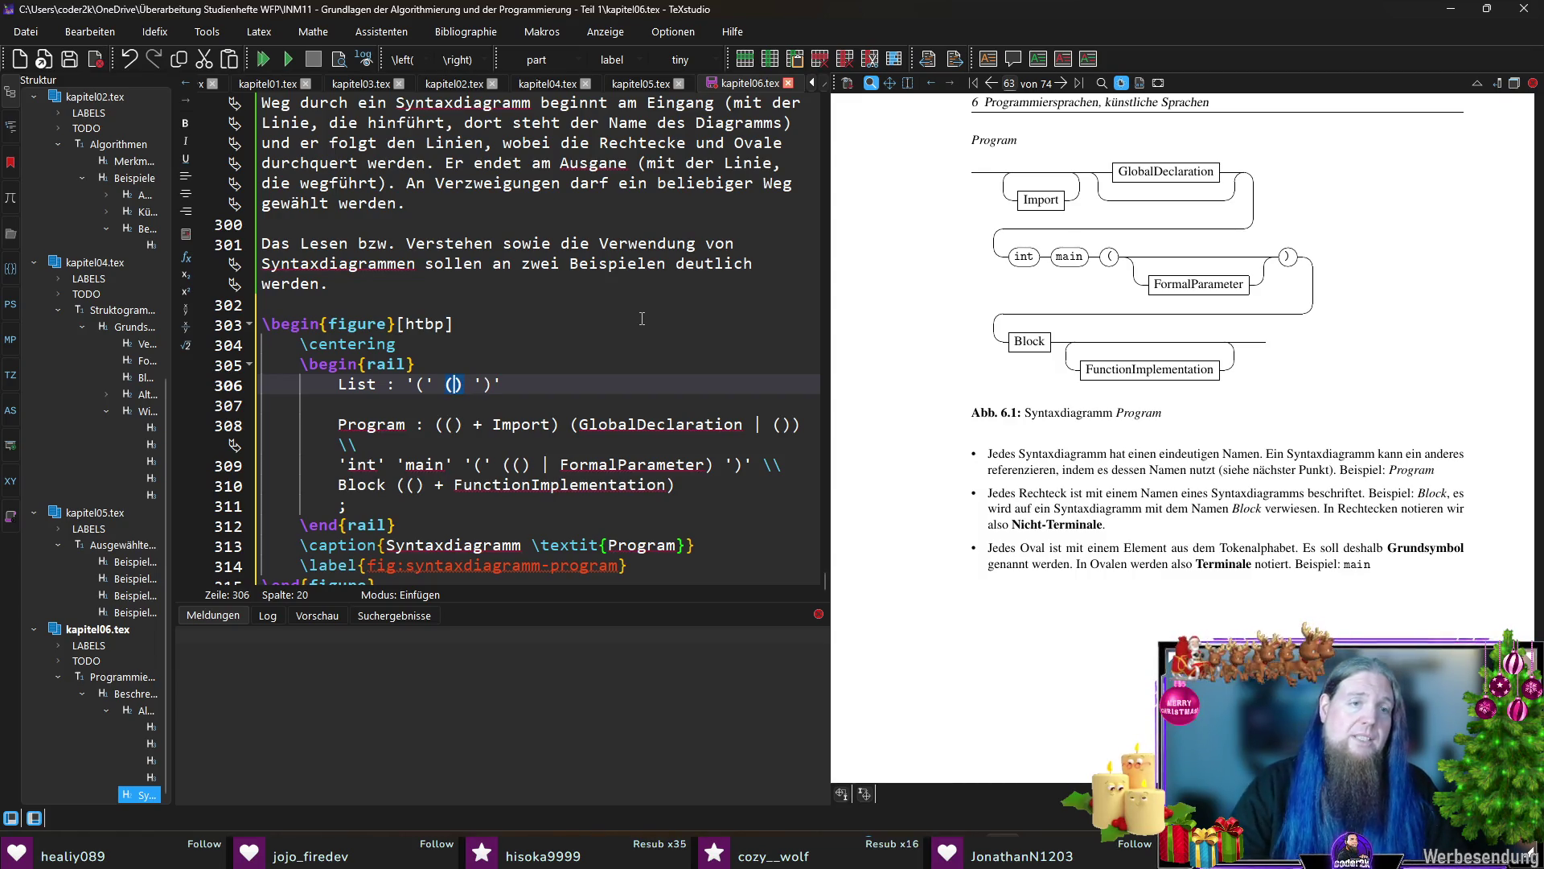
pyautogui.write('()')
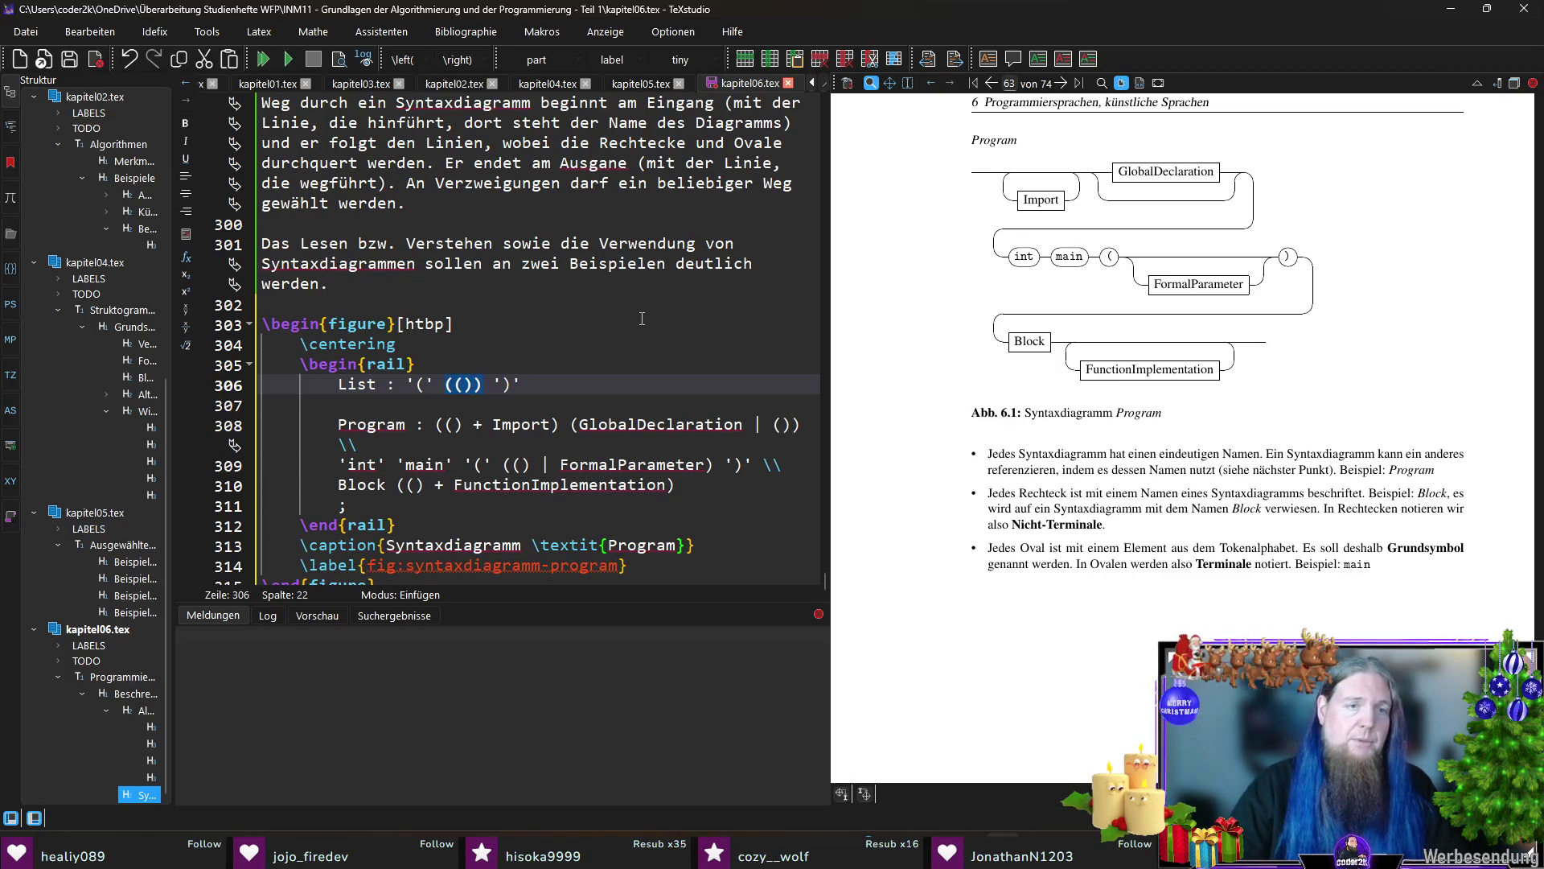
pyautogui.write(' |')
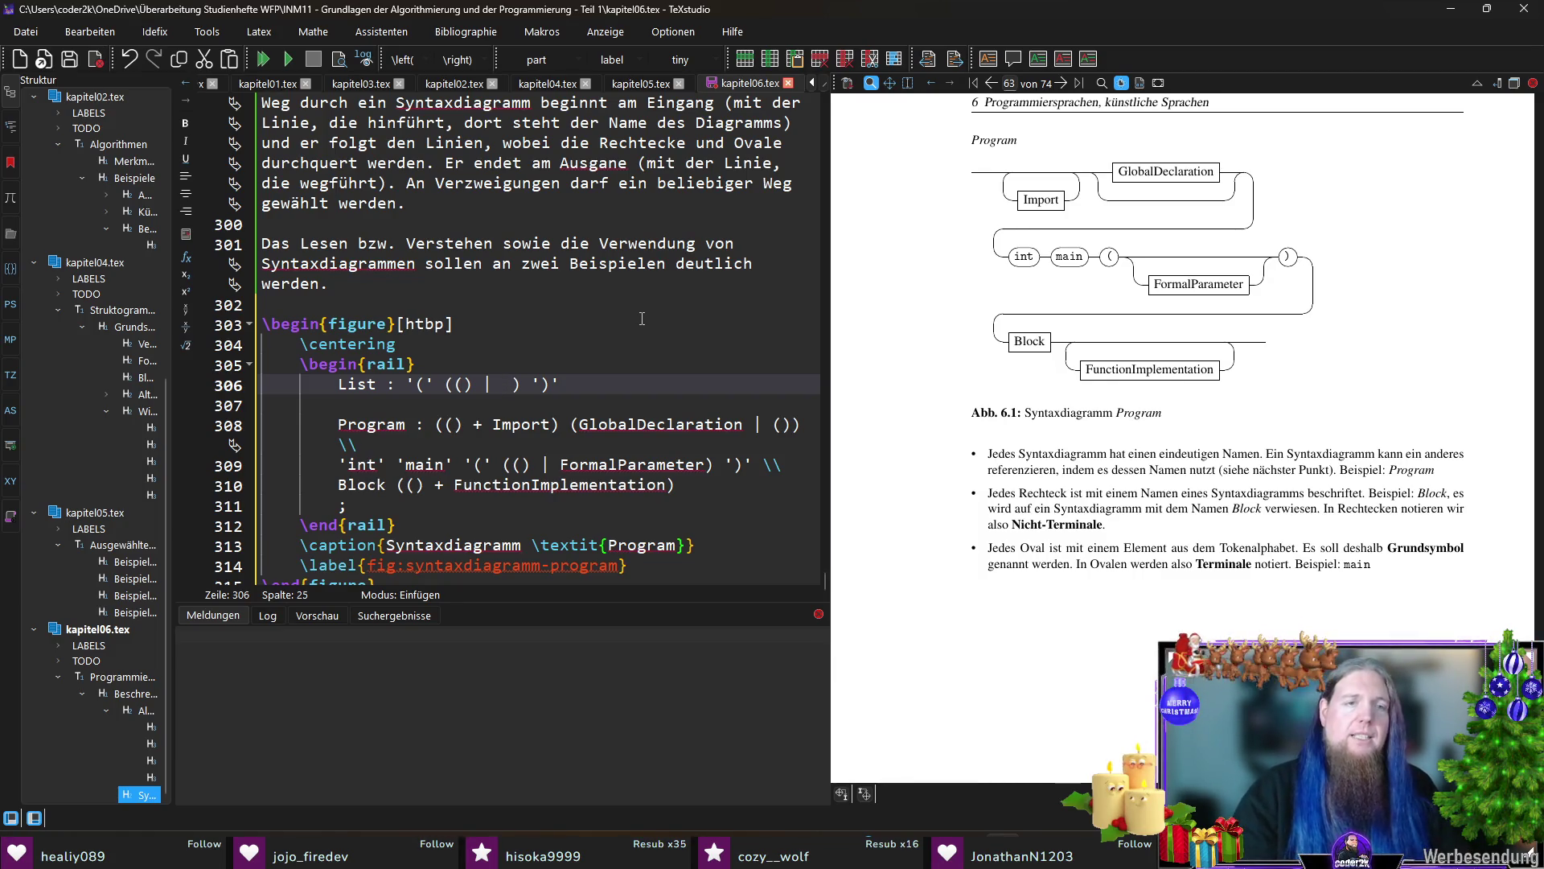
pyautogui.write('Element')
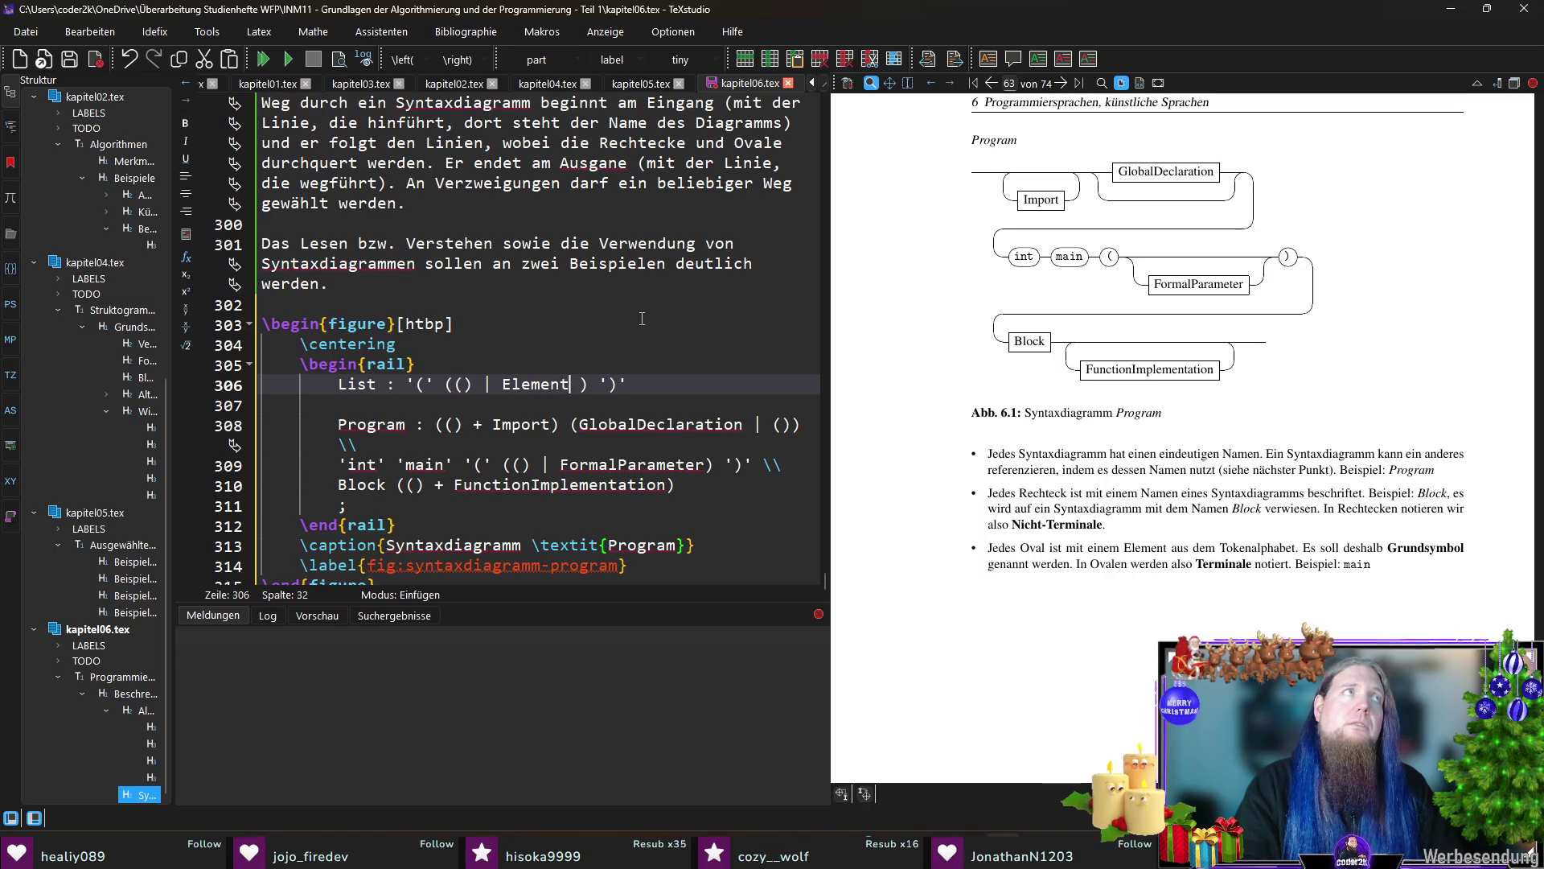
pyautogui.write('s')
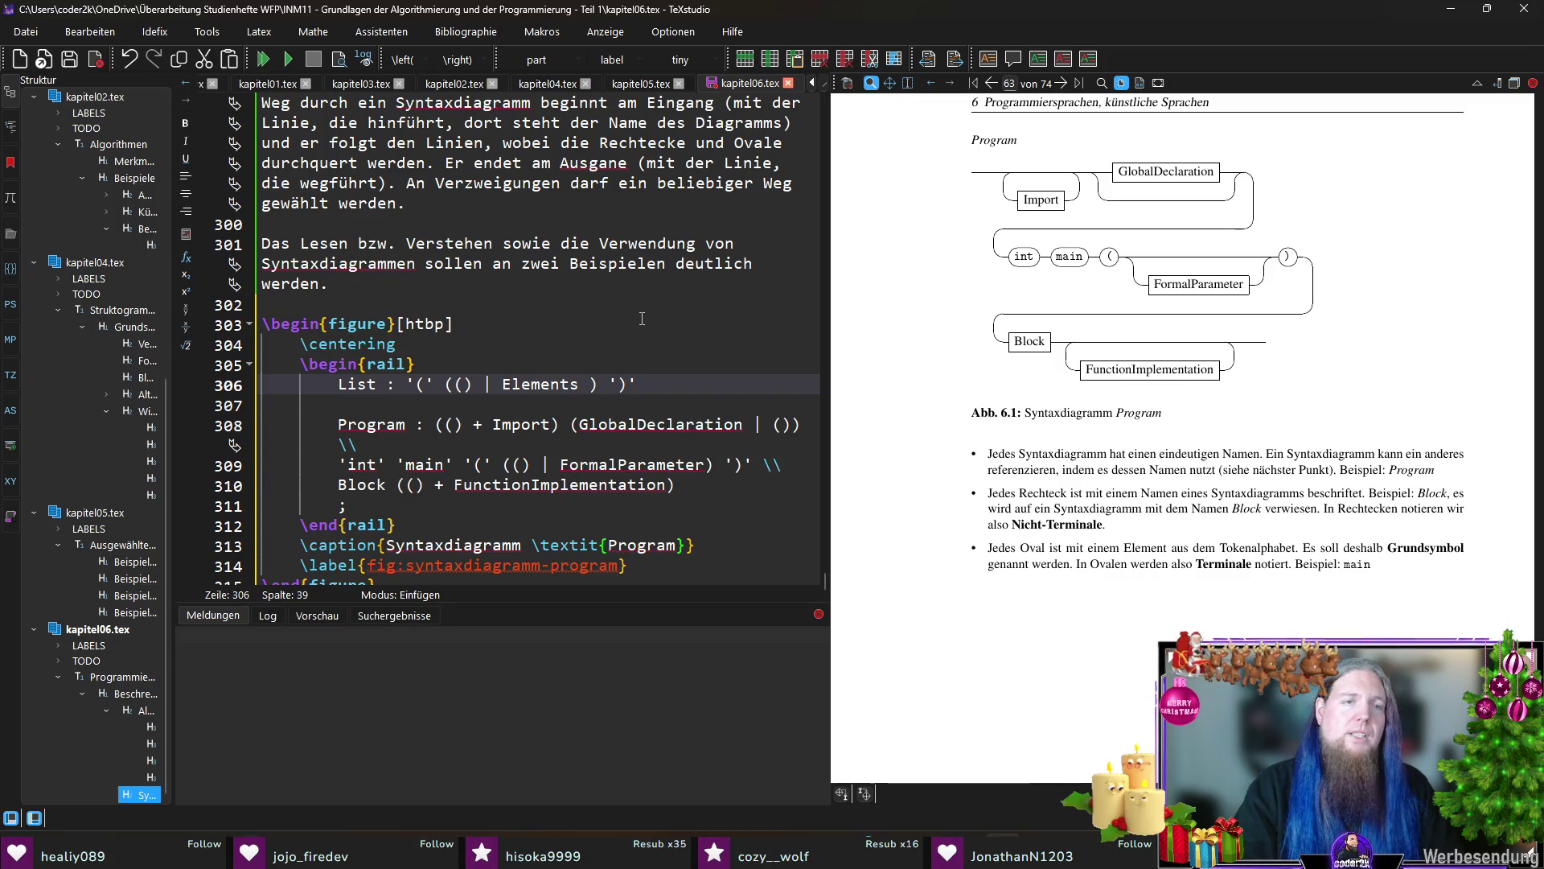
pyautogui.write(';')
pyautogui.hotkey('shift', 'Down')
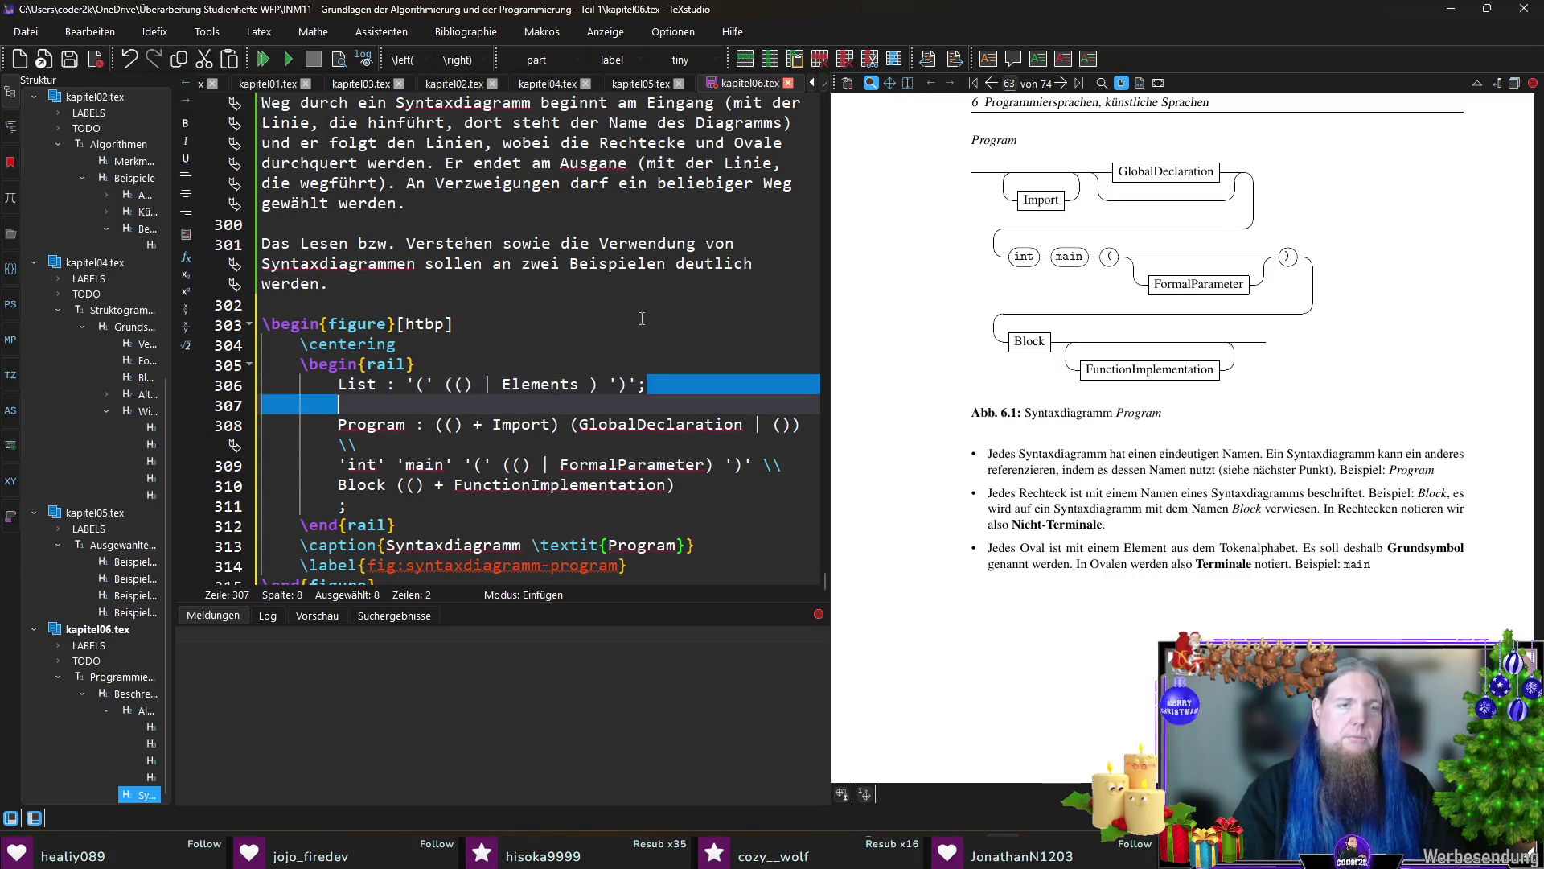
# Step: Delete the old Program rule lines and start a new Elements rule in their place
pyautogui.hotkey('shift', 'Down')
pyautogui.hotkey('shift', 'Down')
pyautogui.hotkey('shift', 'Down')
pyautogui.hotkey('shift', 'Down')
pyautogui.hotkey('shift', 'Down')
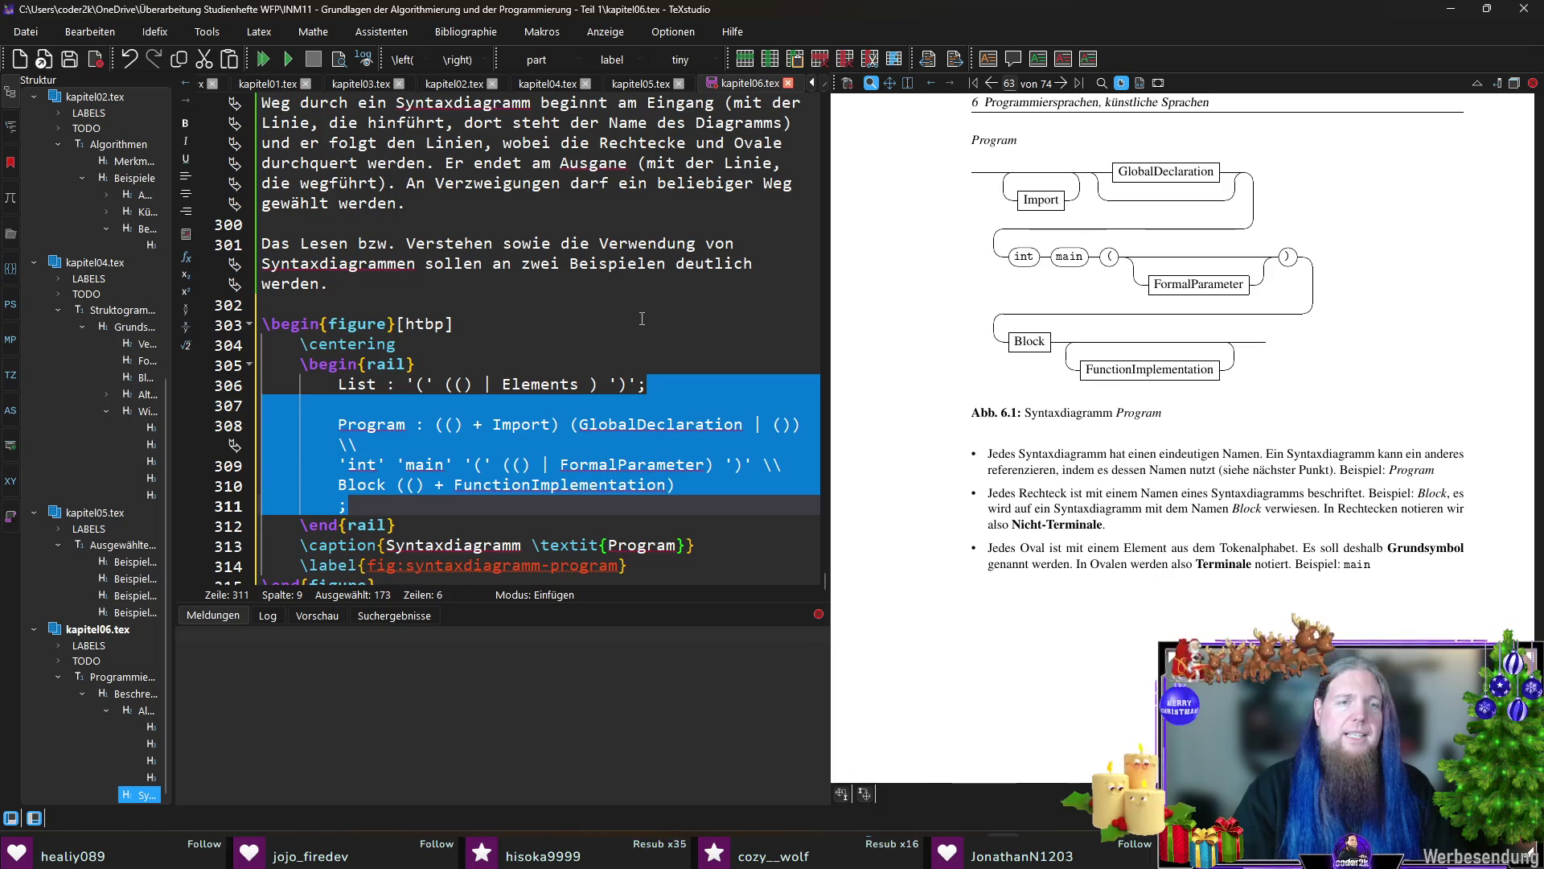
pyautogui.press('Delete')
pyautogui.press('Return')
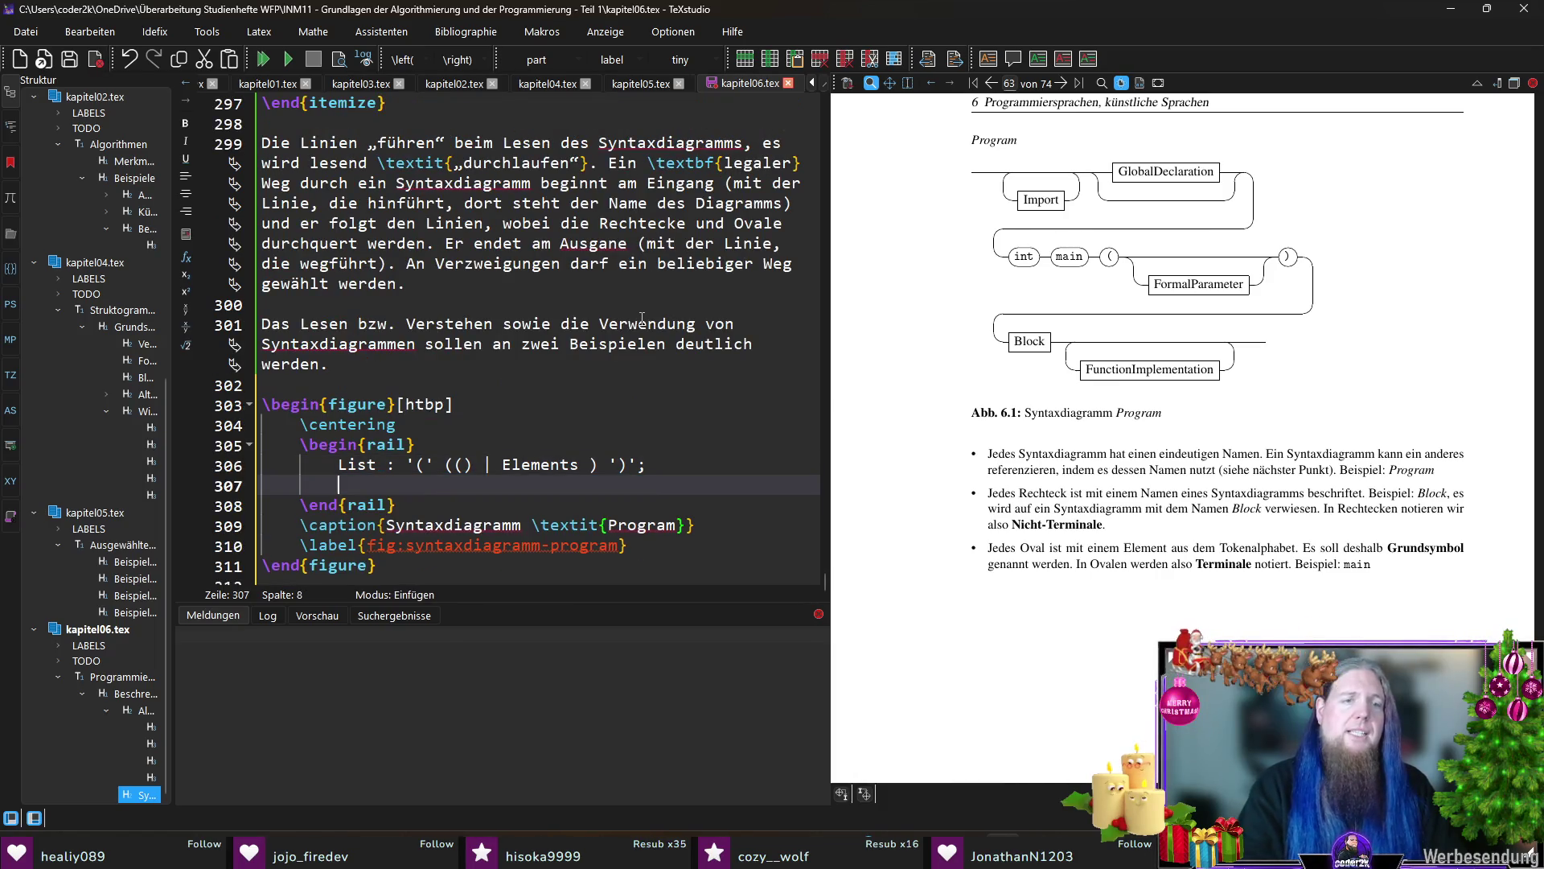
pyautogui.write('Elements:')
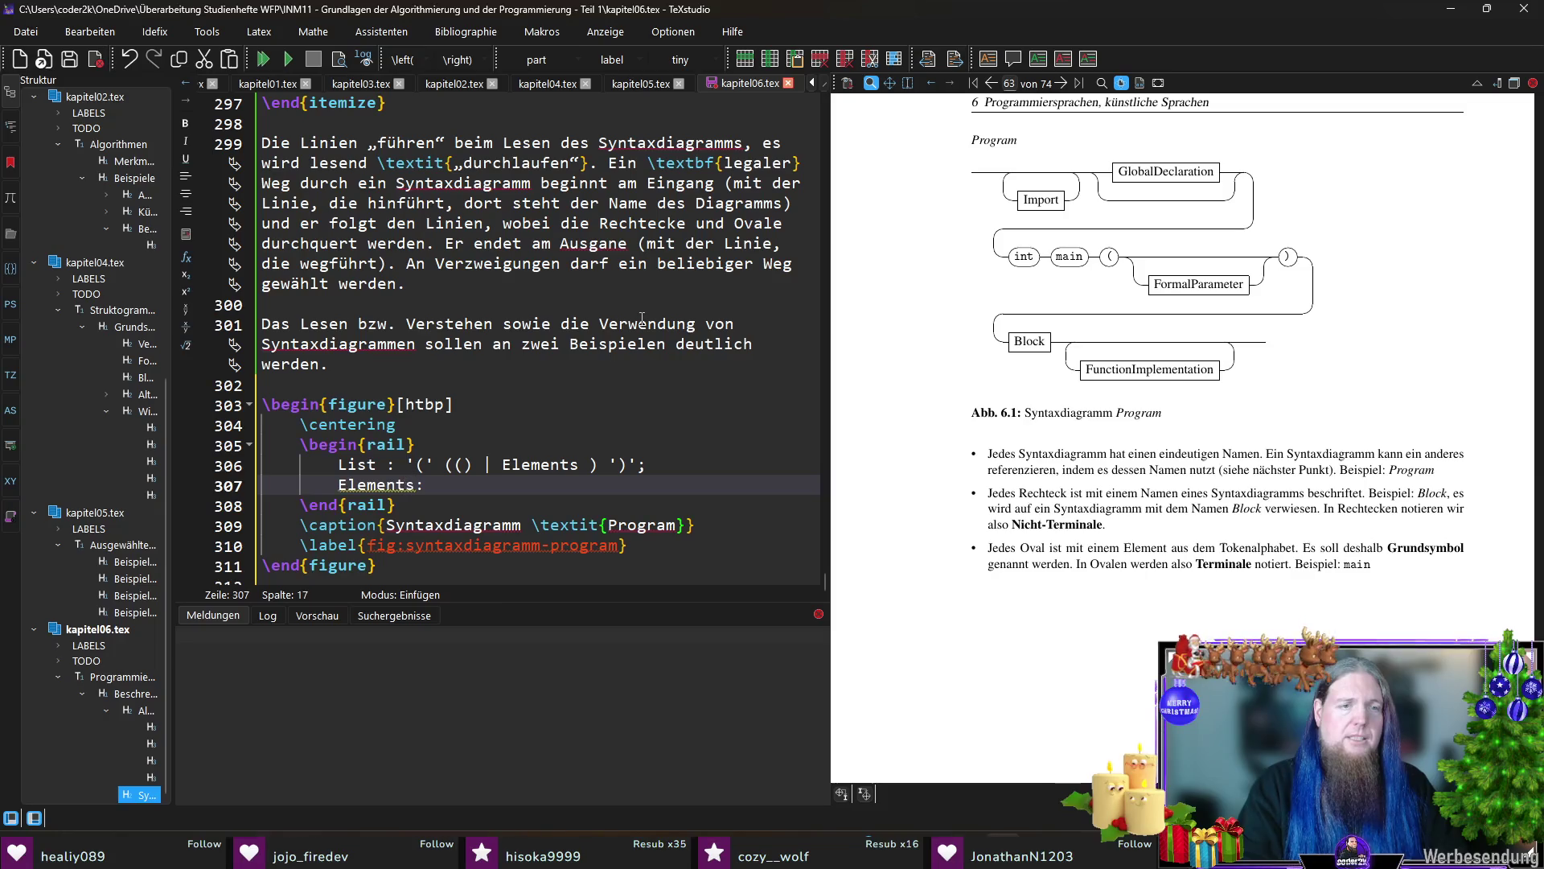
pyautogui.press('BackSpace')
pyautogui.press('BackSpace')
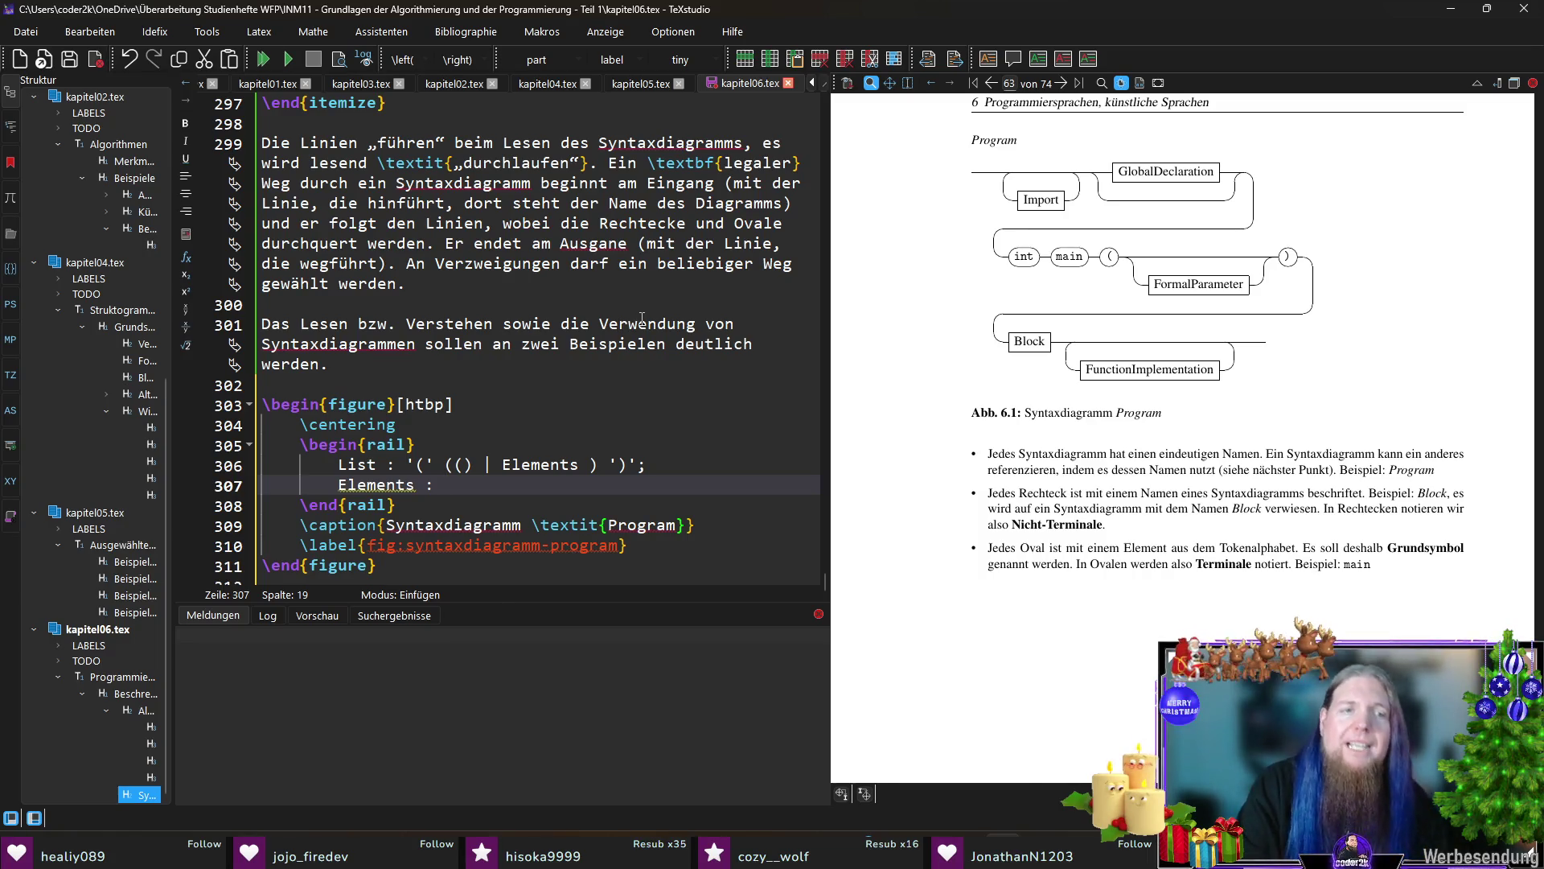
pyautogui.write('lement |')
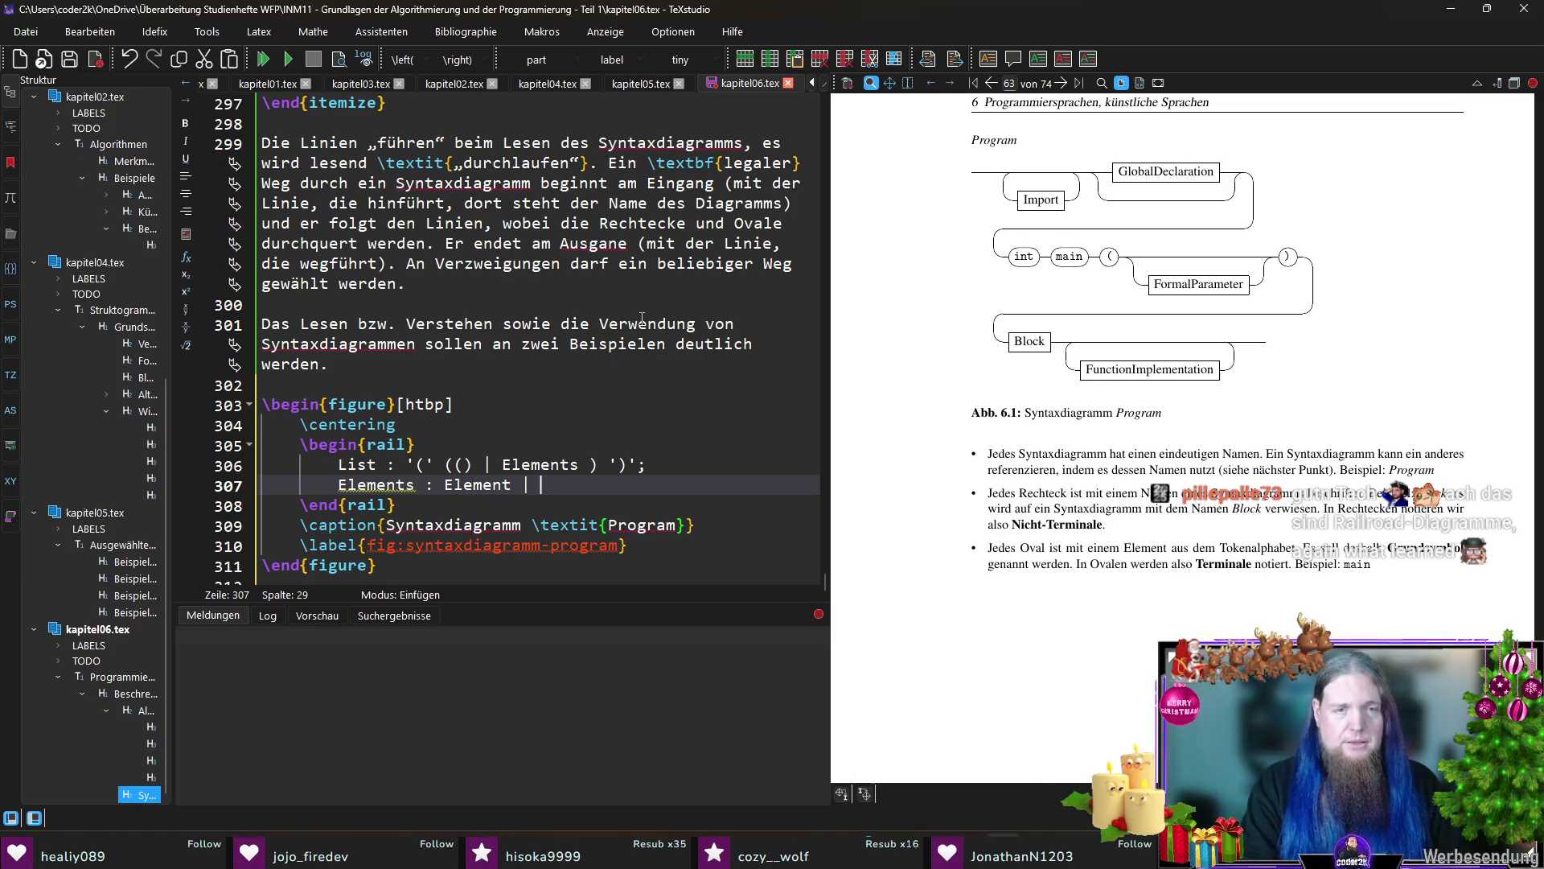
pyautogui.write('()')
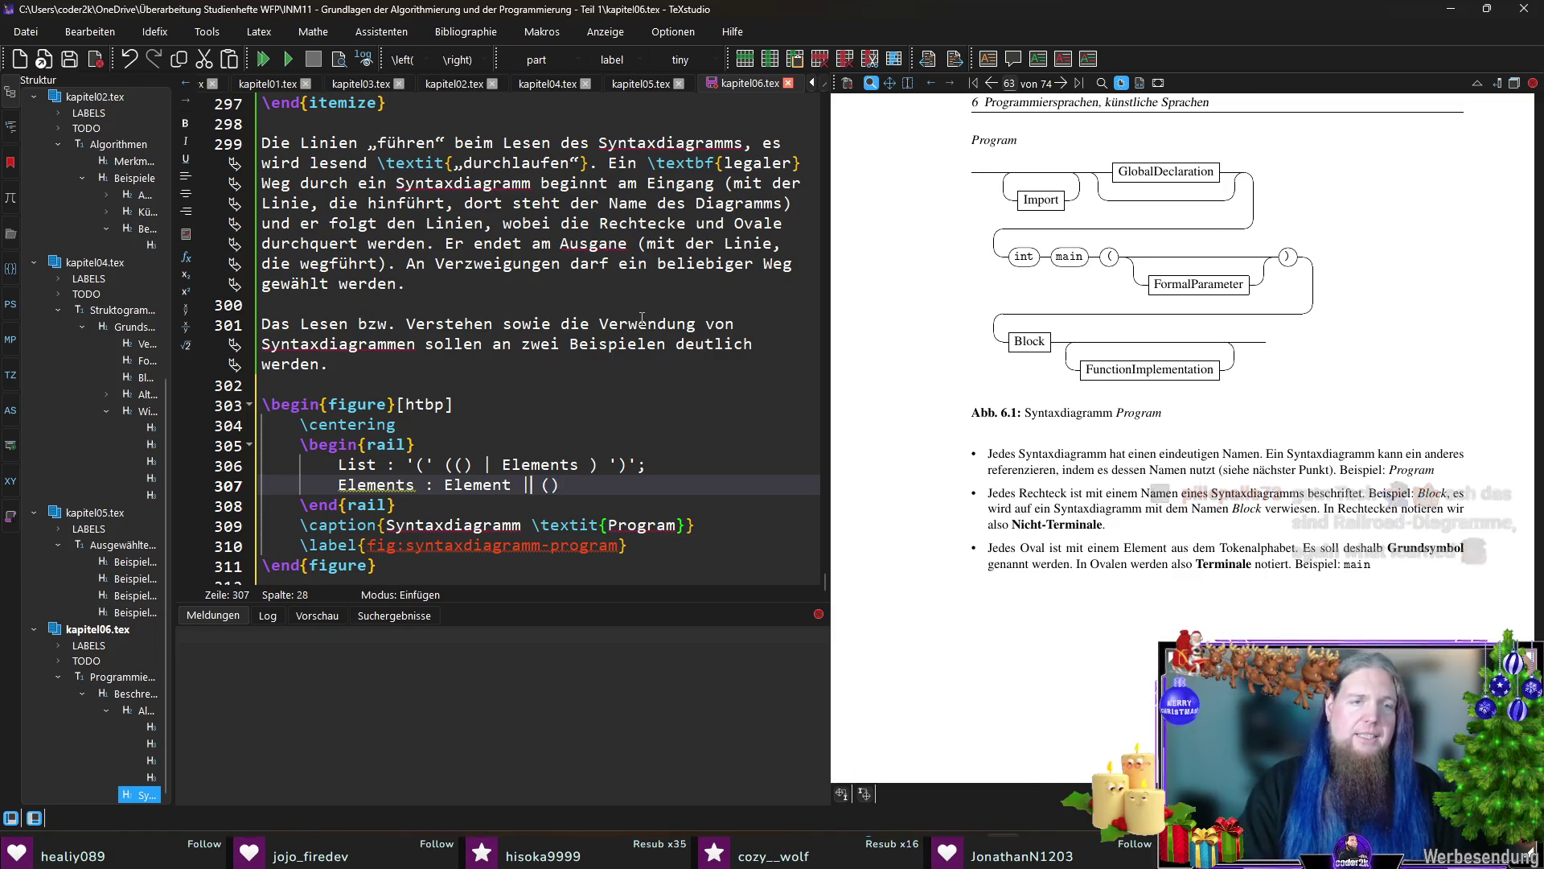
# Step: Complete Elements as one Element followed by (() ',' Element)* ; without the stray bar
pyautogui.press('Left')
pyautogui.press('Left')
pyautogui.press('BackSpace')
pyautogui.press('BackSpace')
pyautogui.press('Right')
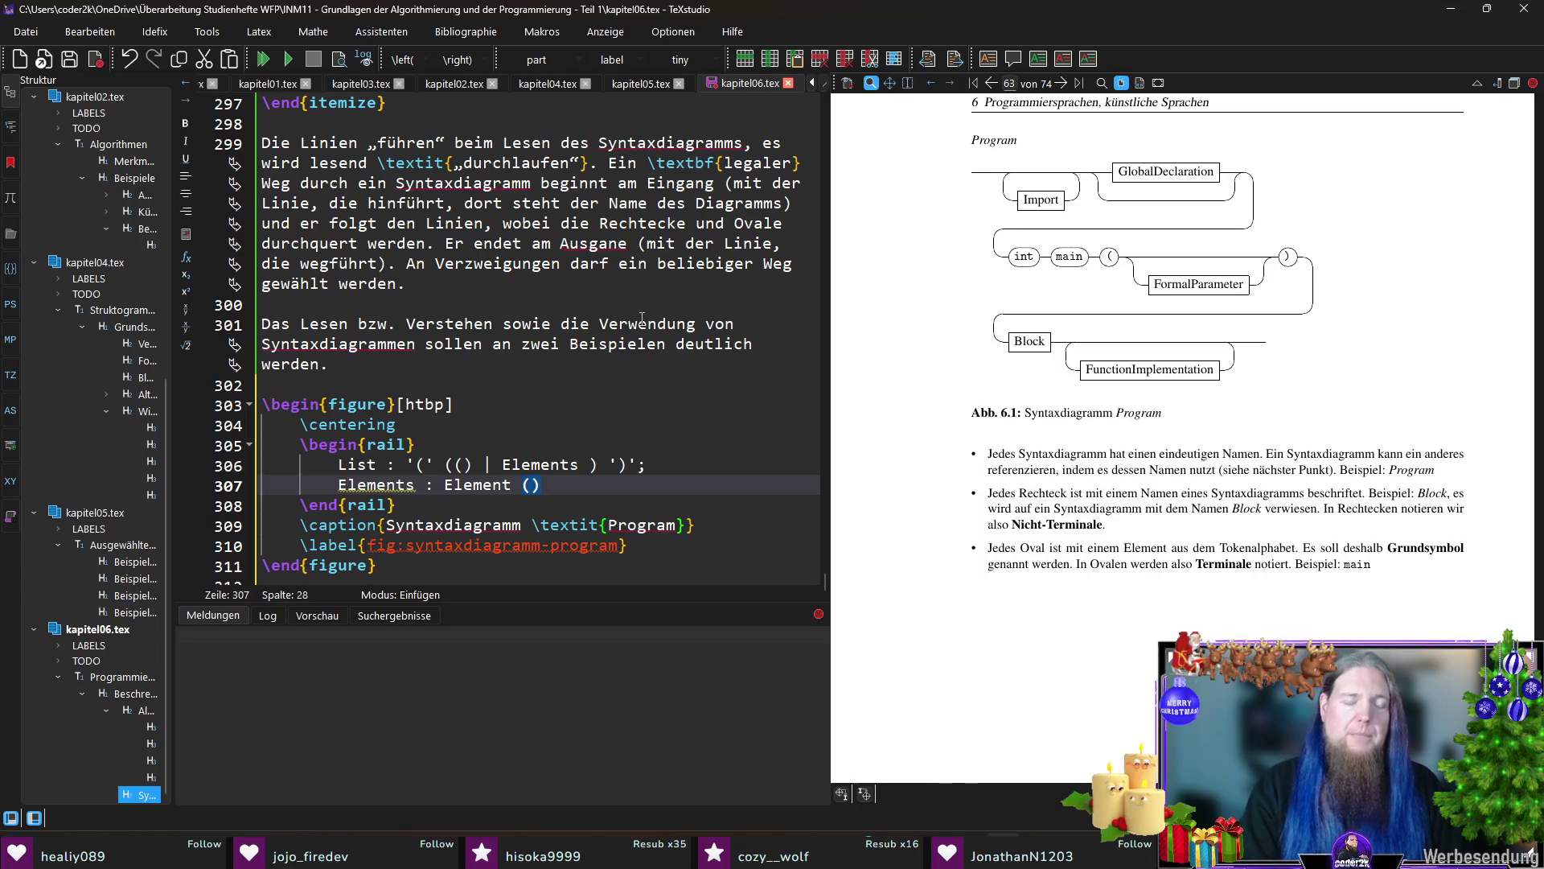
pyautogui.write('()')
pyautogui.write(' |')
pyautogui.write(",'")
pyautogui.press('Right')
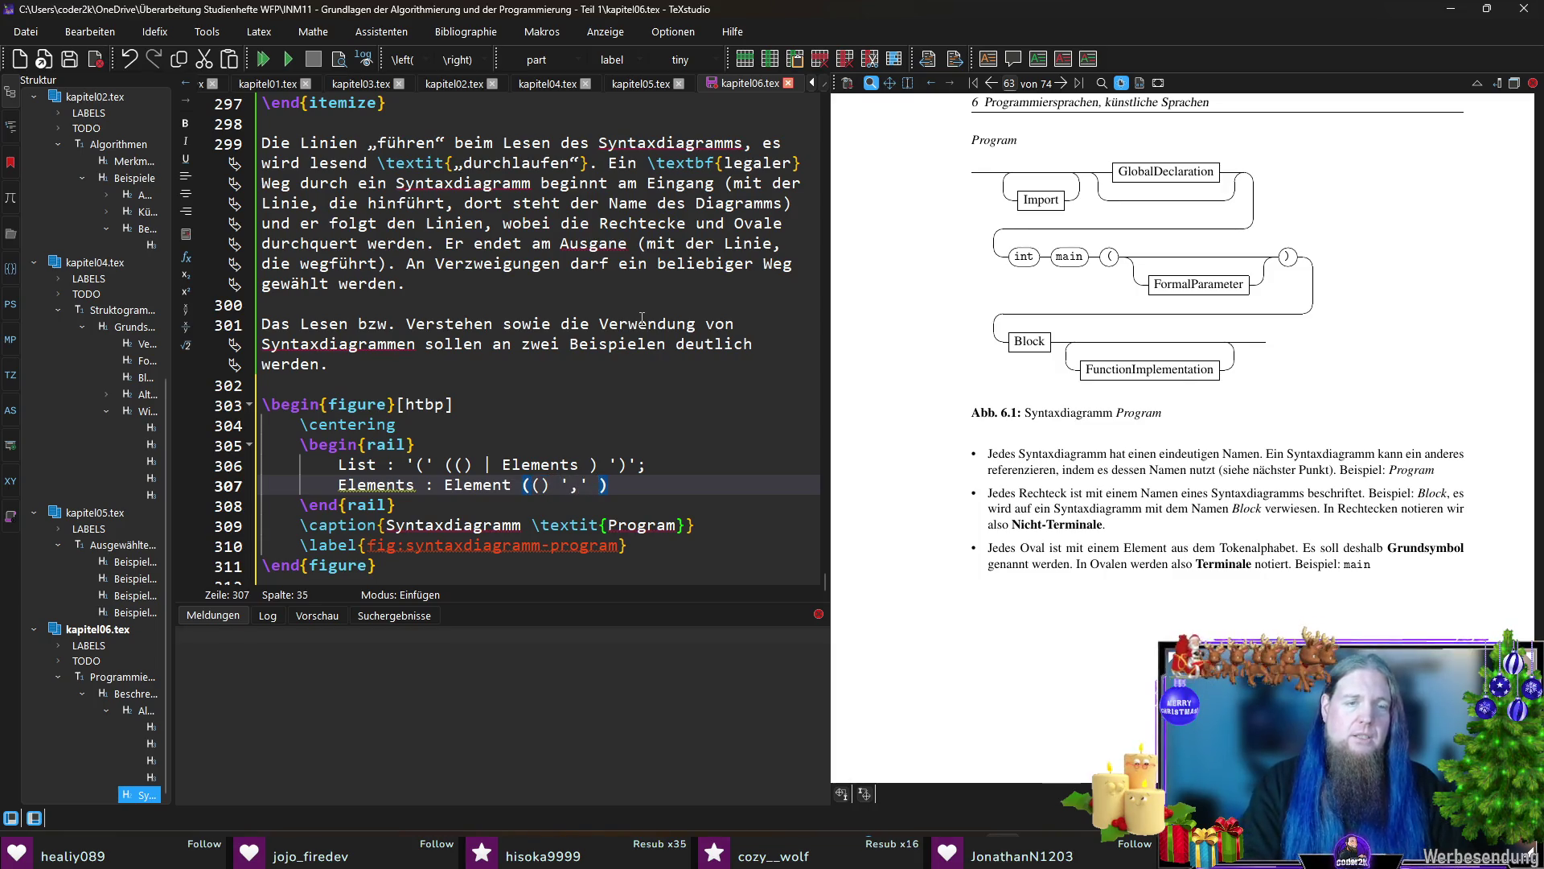
pyautogui.write('Element')
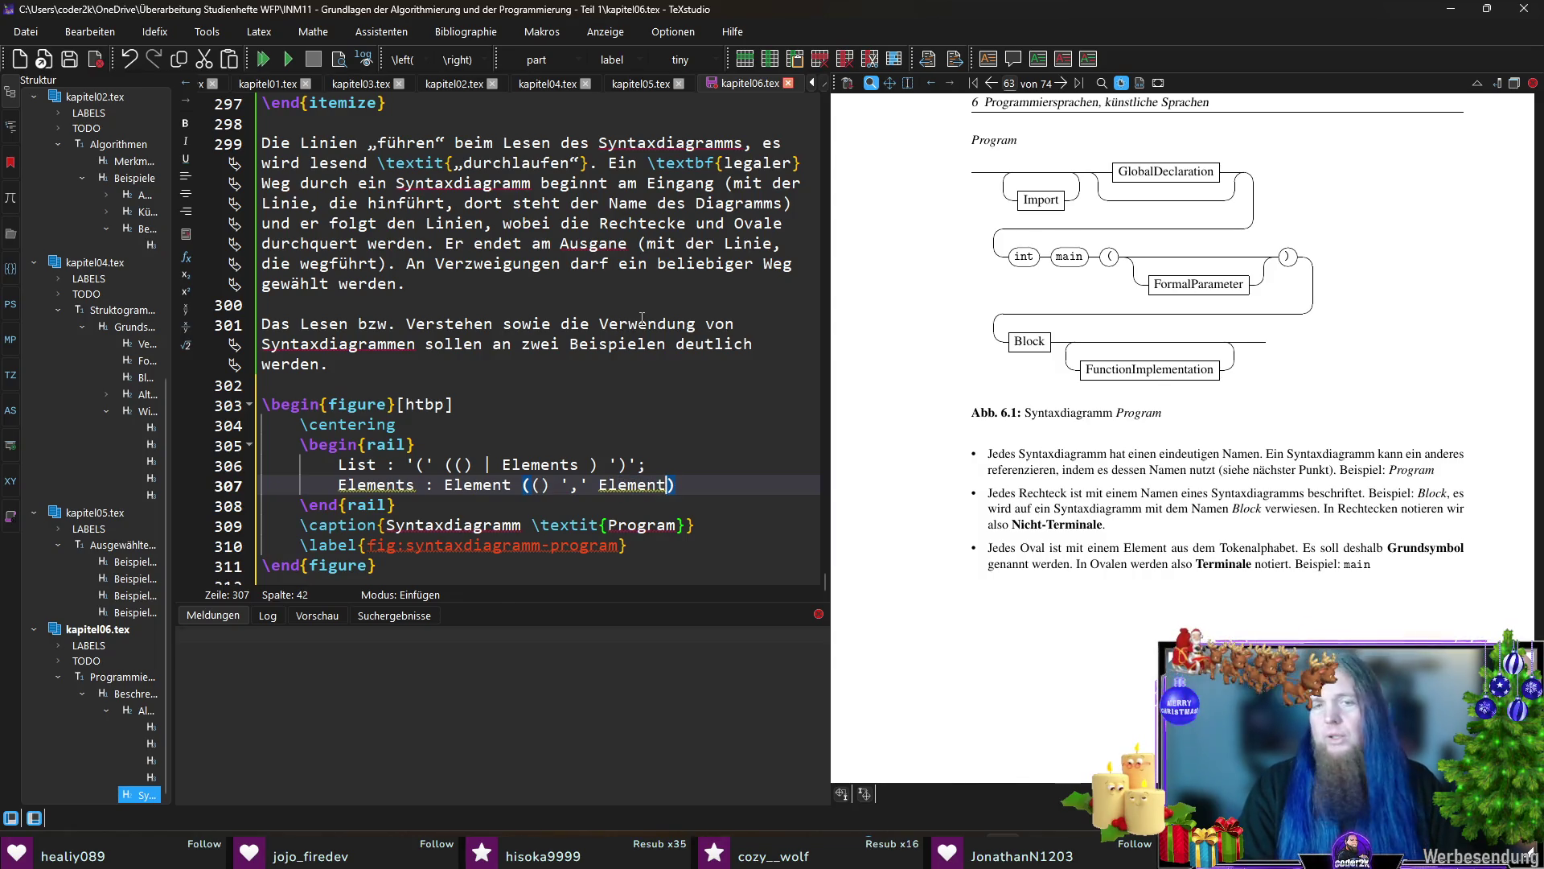
pyautogui.press('Right')
pyautogui.write('*')
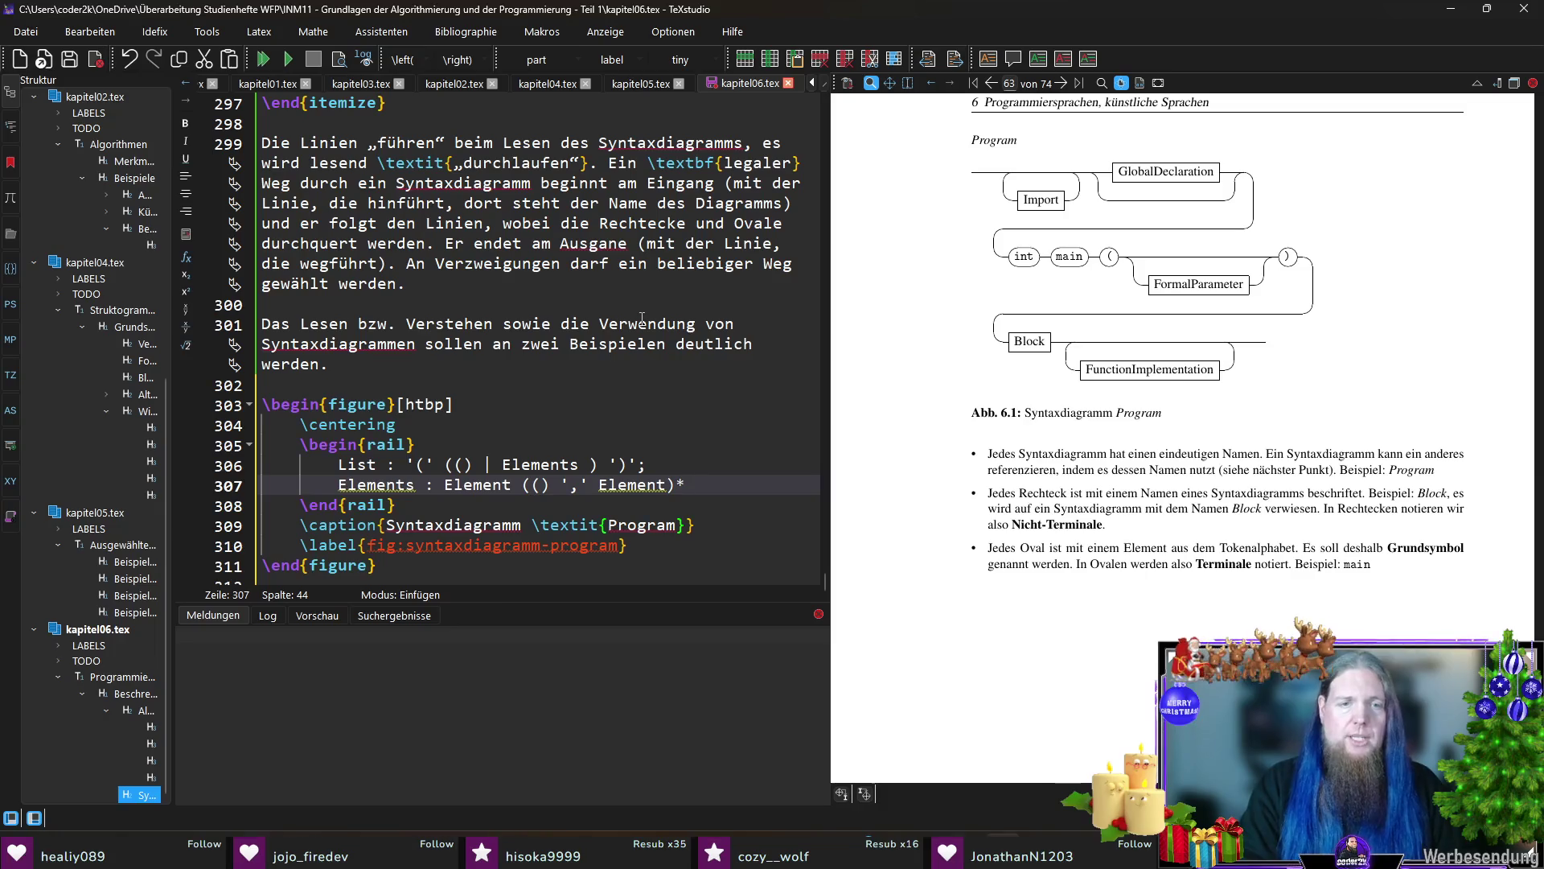
pyautogui.write(';')
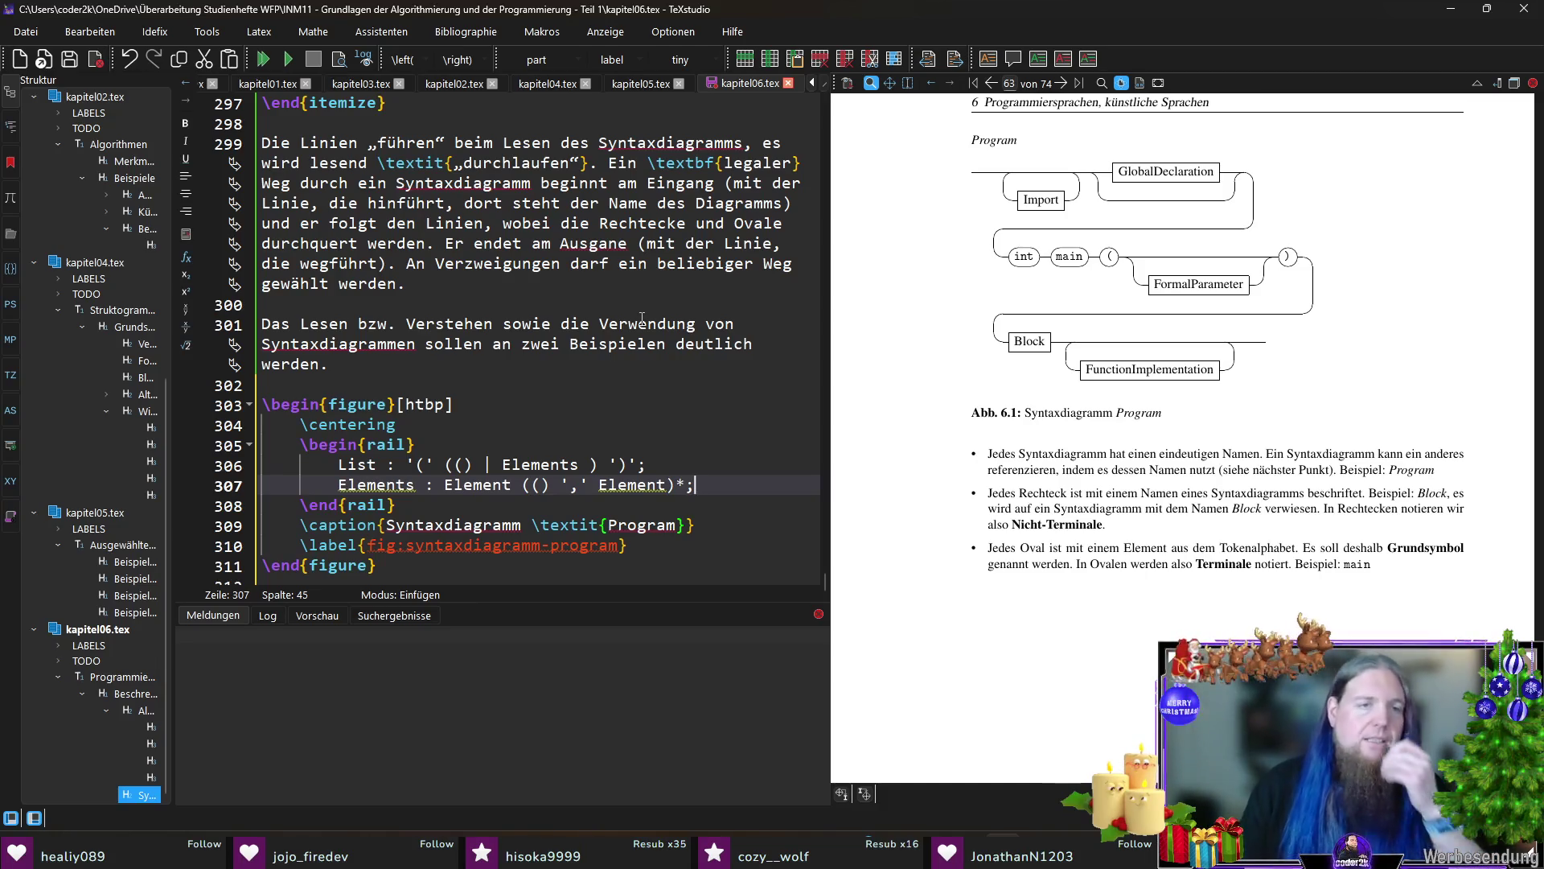
pyautogui.scroll(-1, 642, 353)
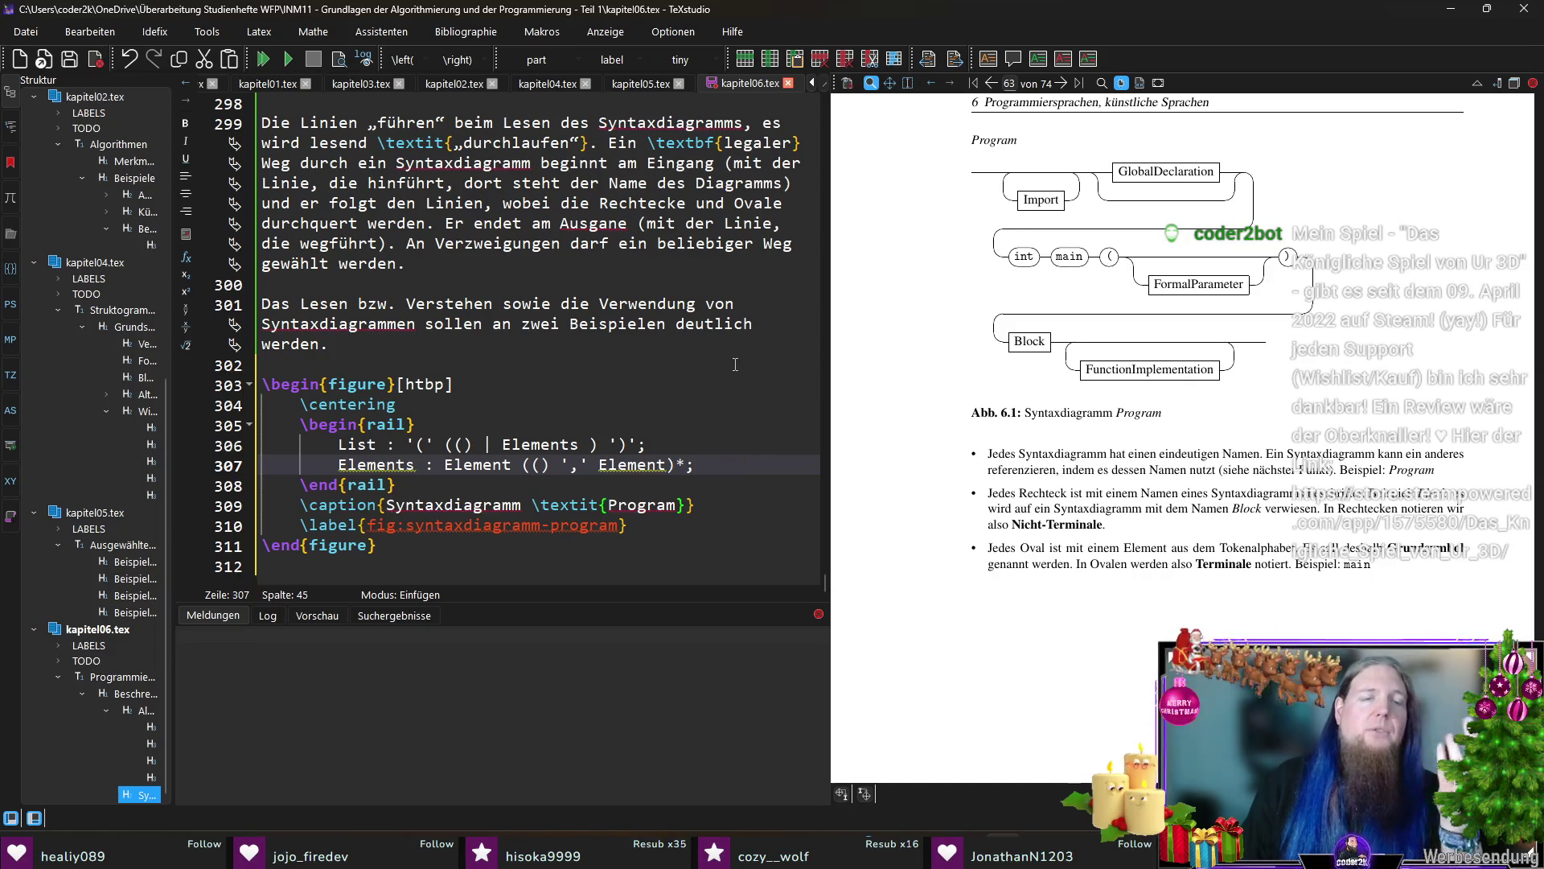
pyautogui.doubleClick(478, 465)
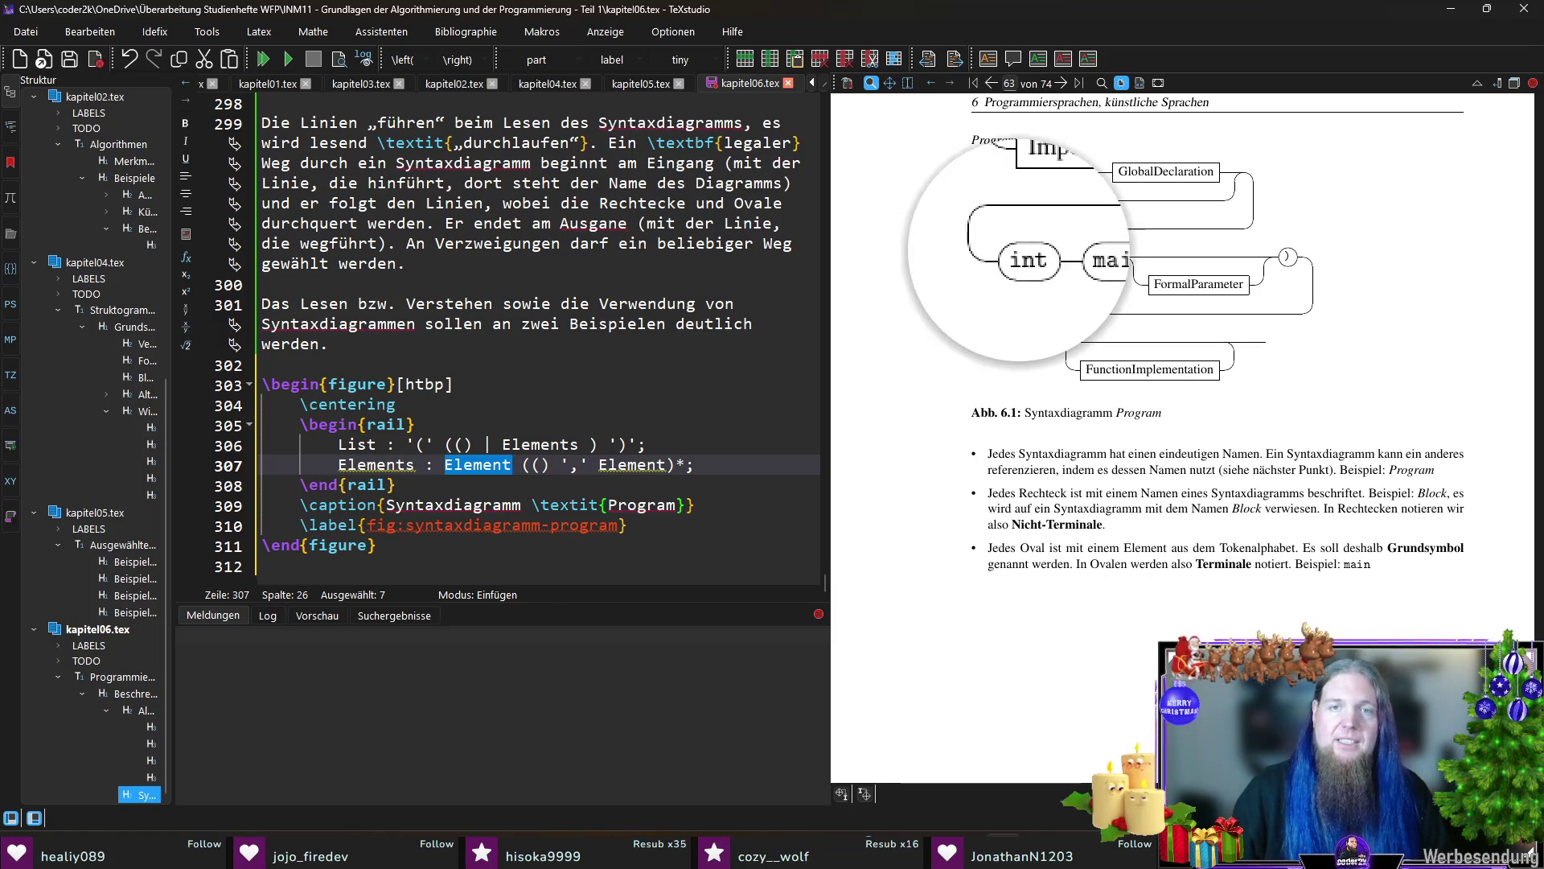
# Step: Replace both Element occurrences in the Elements rule with the terminal 'Identifier'
pyautogui.moveTo(1033, 271); pyautogui.dragTo(1026, 253)
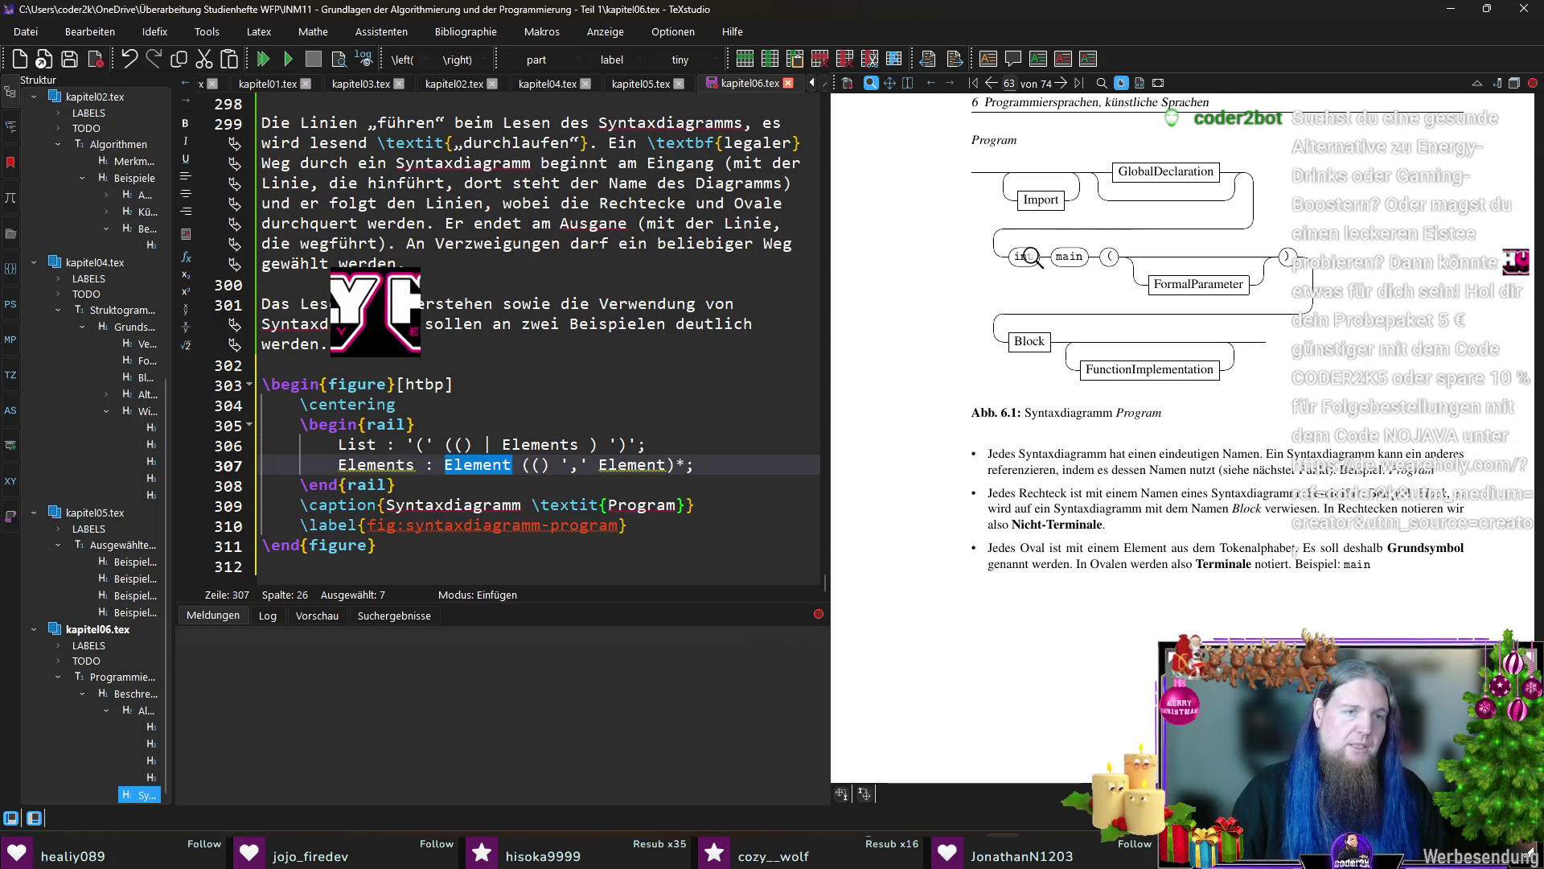
pyautogui.click(493, 465)
pyautogui.doubleClick(493, 464)
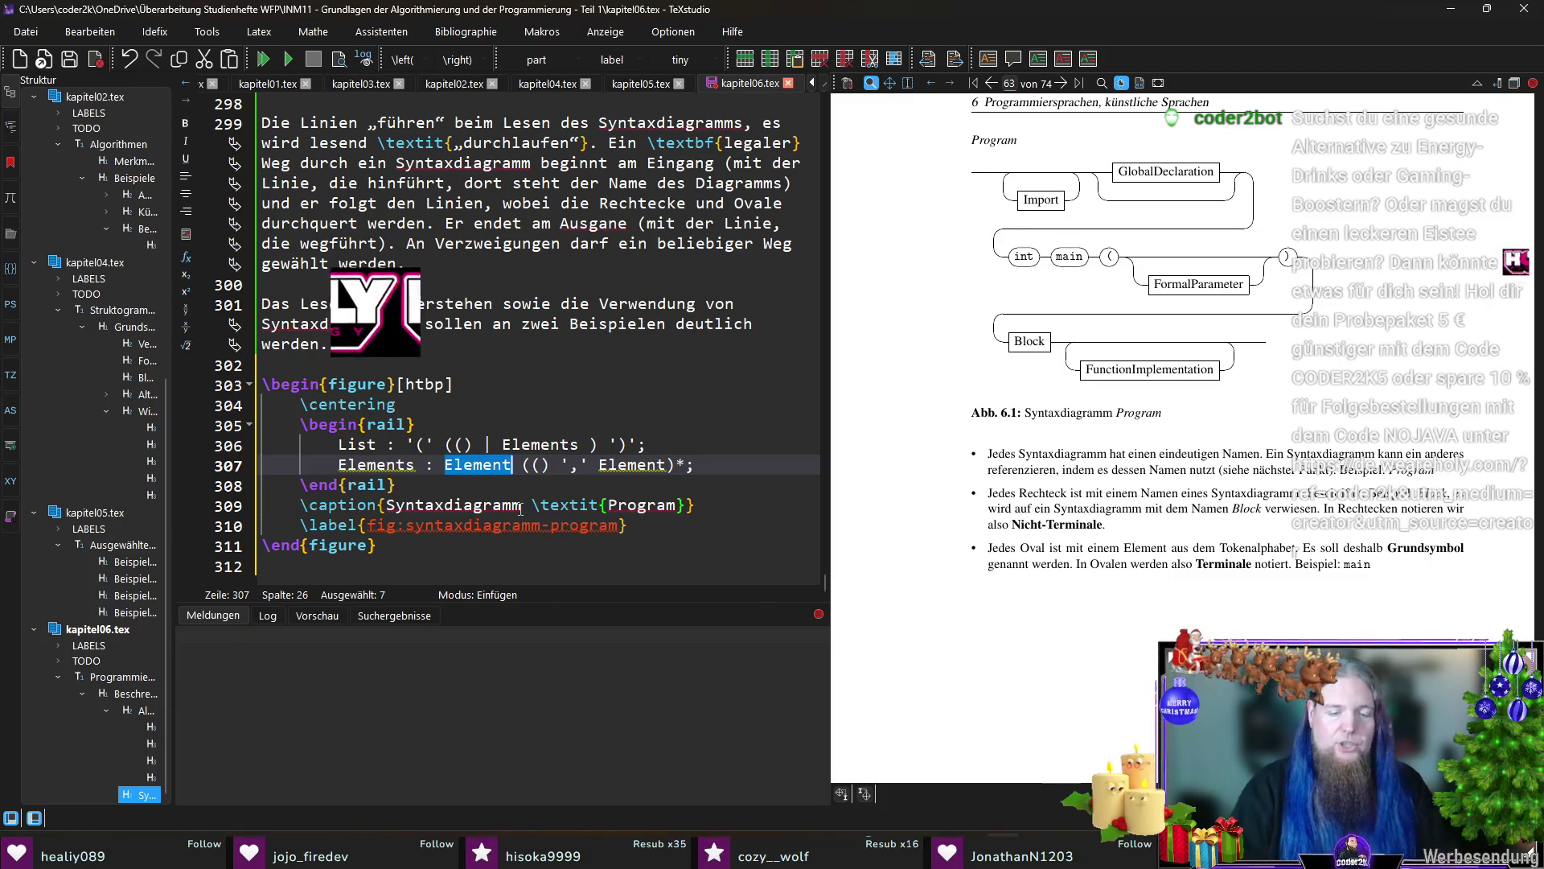
pyautogui.write("'Identifier'")
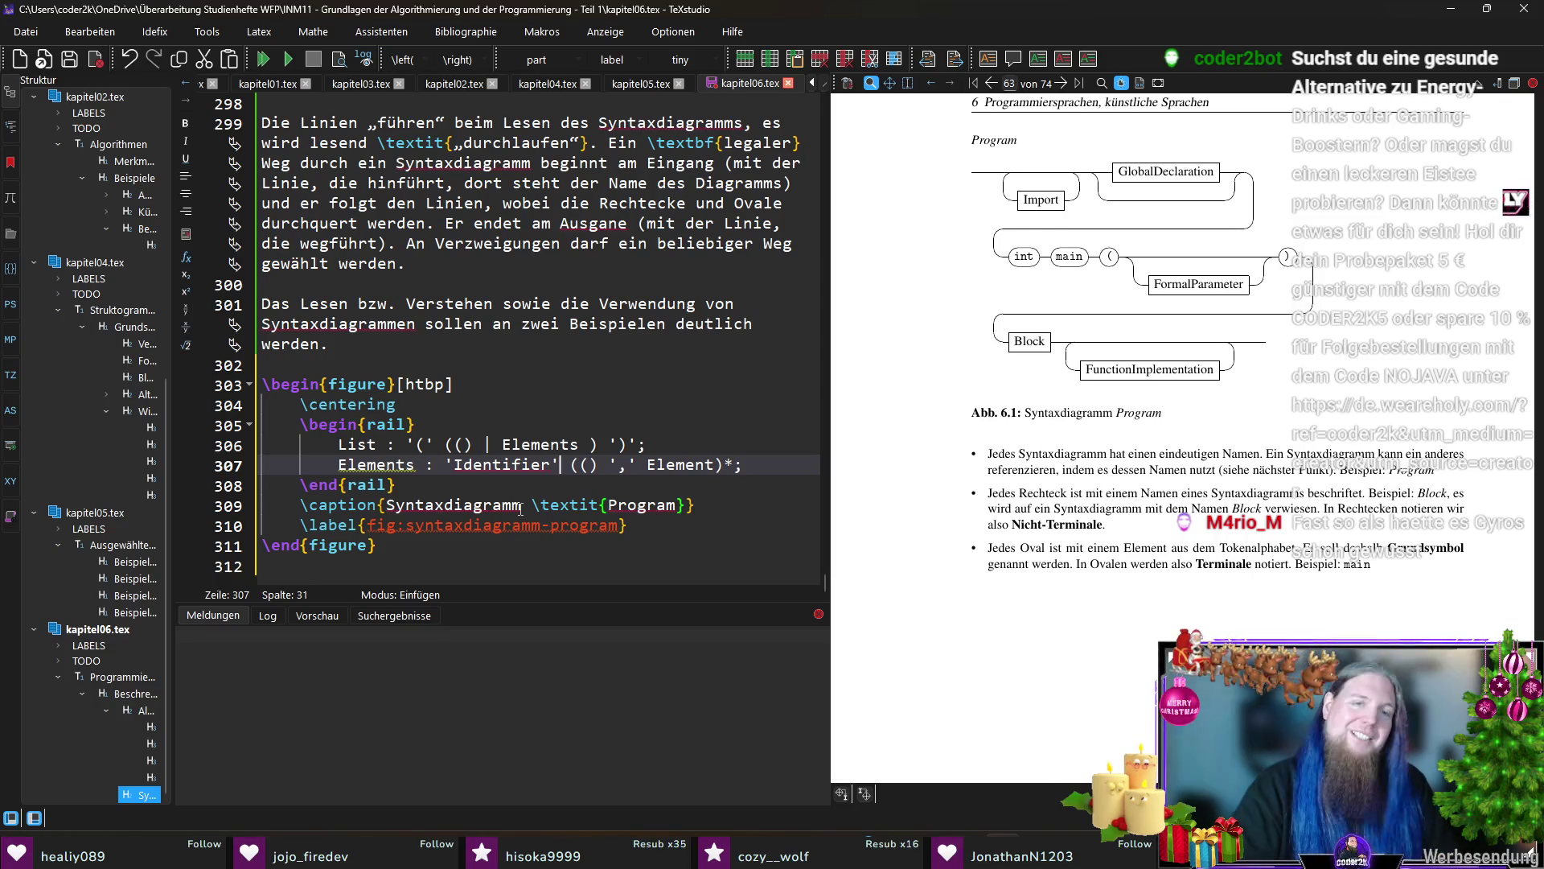
pyautogui.moveTo(562, 464); pyautogui.dragTo(447, 465)
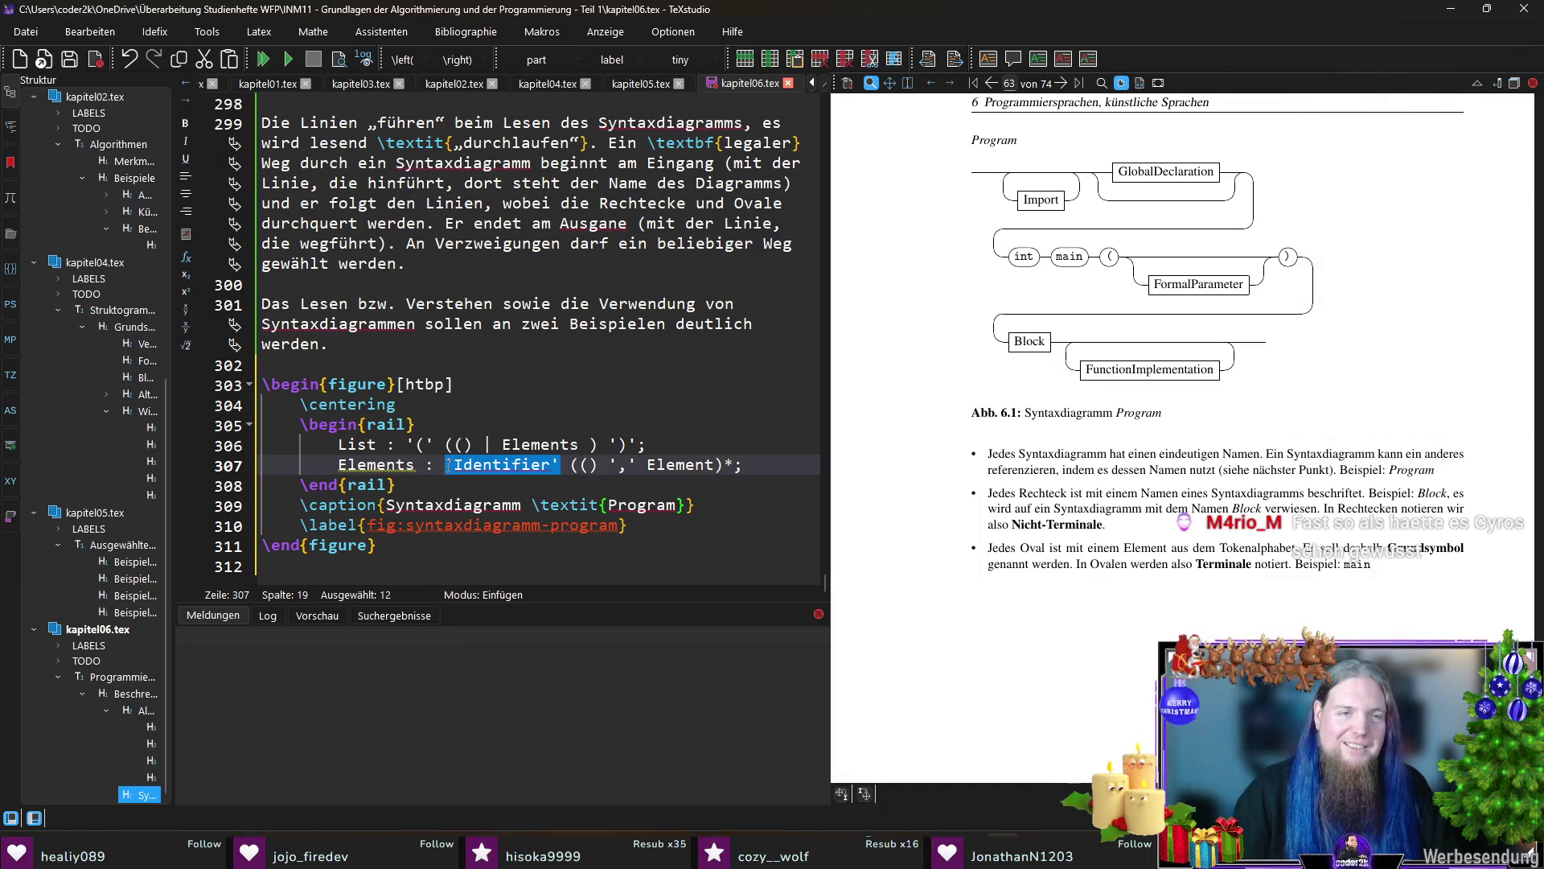
pyautogui.hotkey('ctrl', 'c')
pyautogui.doubleClick(679, 466)
pyautogui.hotkey('ctrl', 'v')
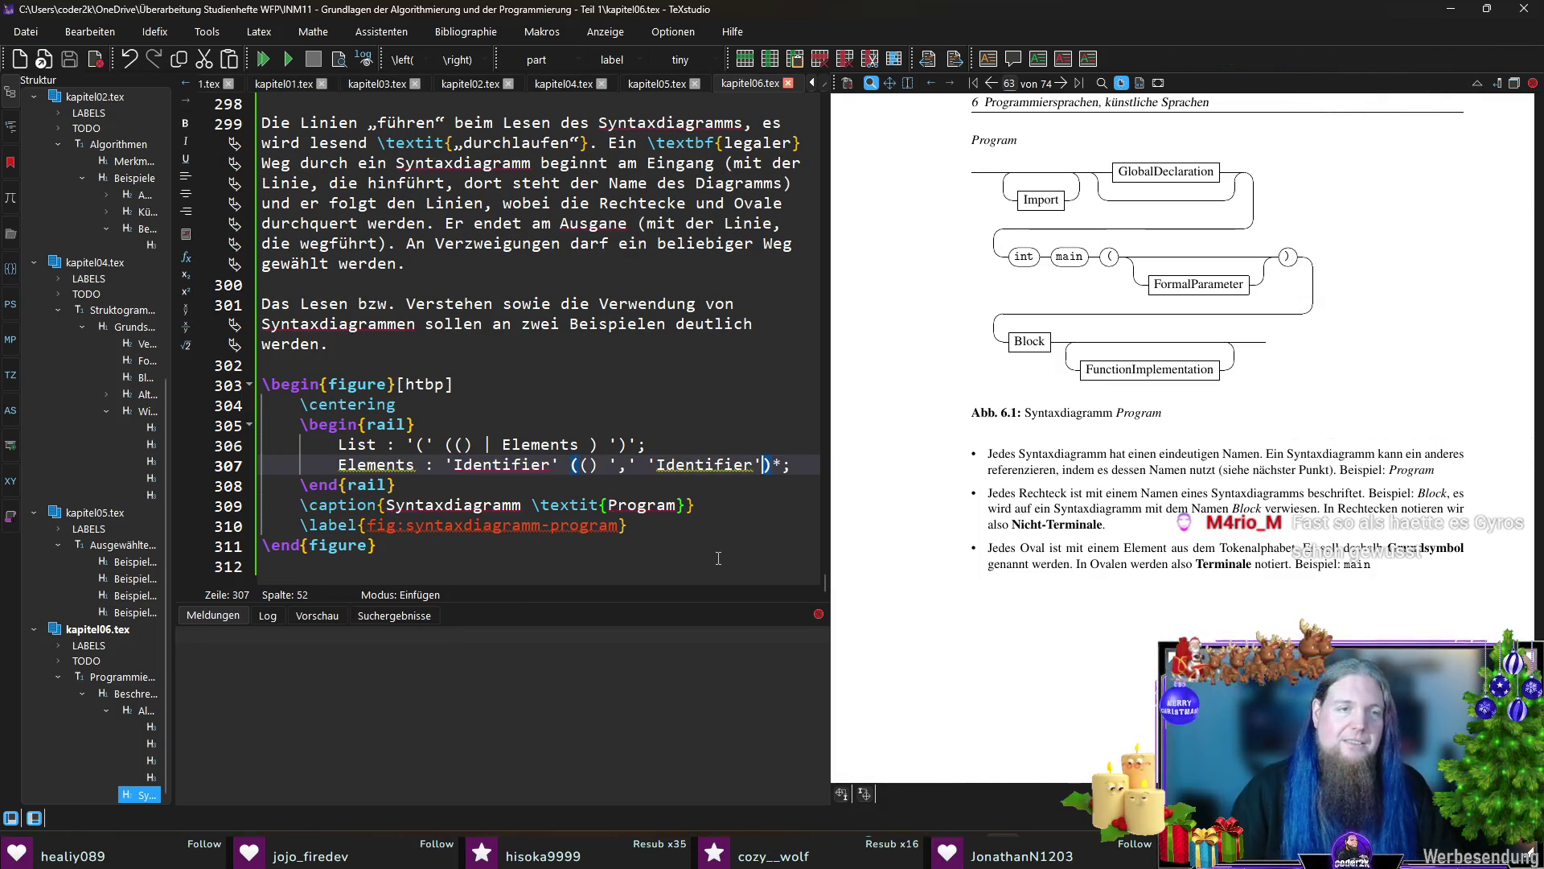
pyautogui.click(501, 485)
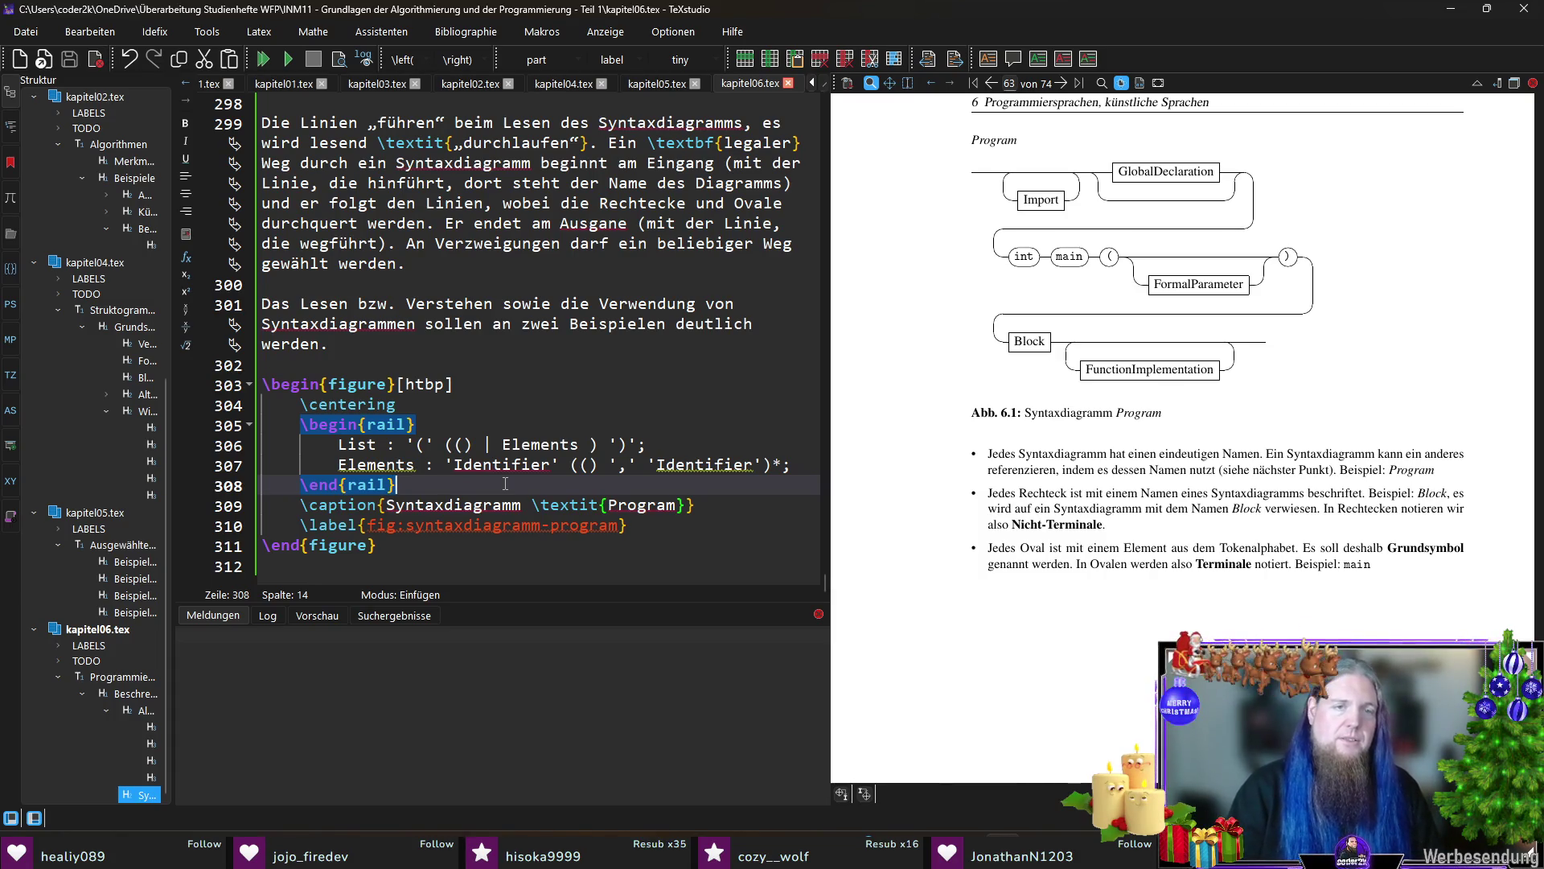
# Step: Caption the figure Syntaxdiagramme \textit{List}, label it fig:syntaxdiagramme-list, and compile with F5
pyautogui.doubleClick(630, 504)
pyautogui.write('Lis')
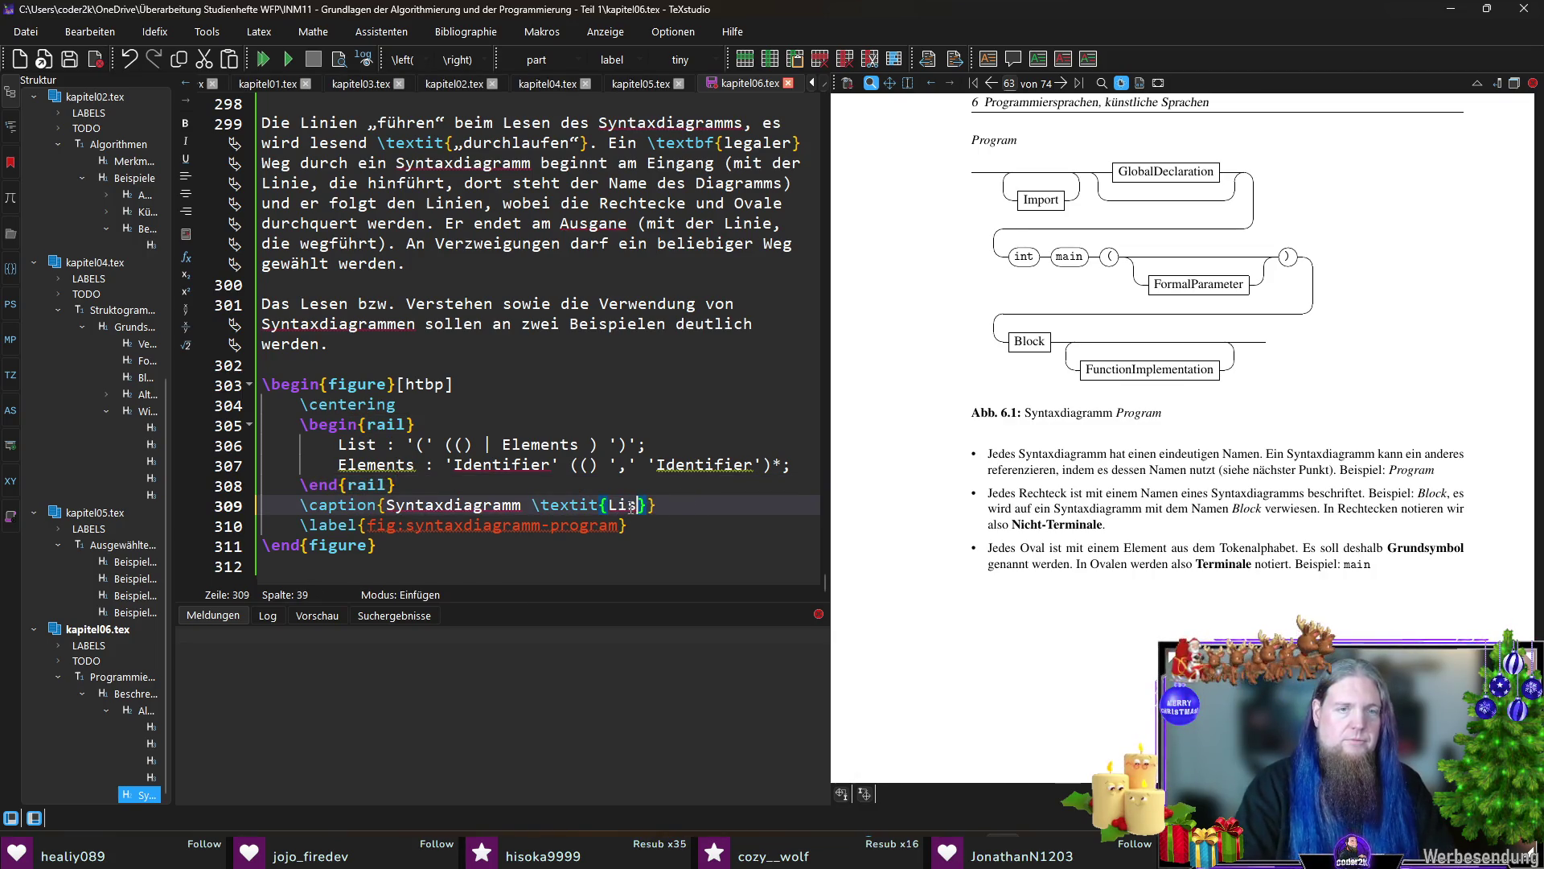
pyautogui.write('e')
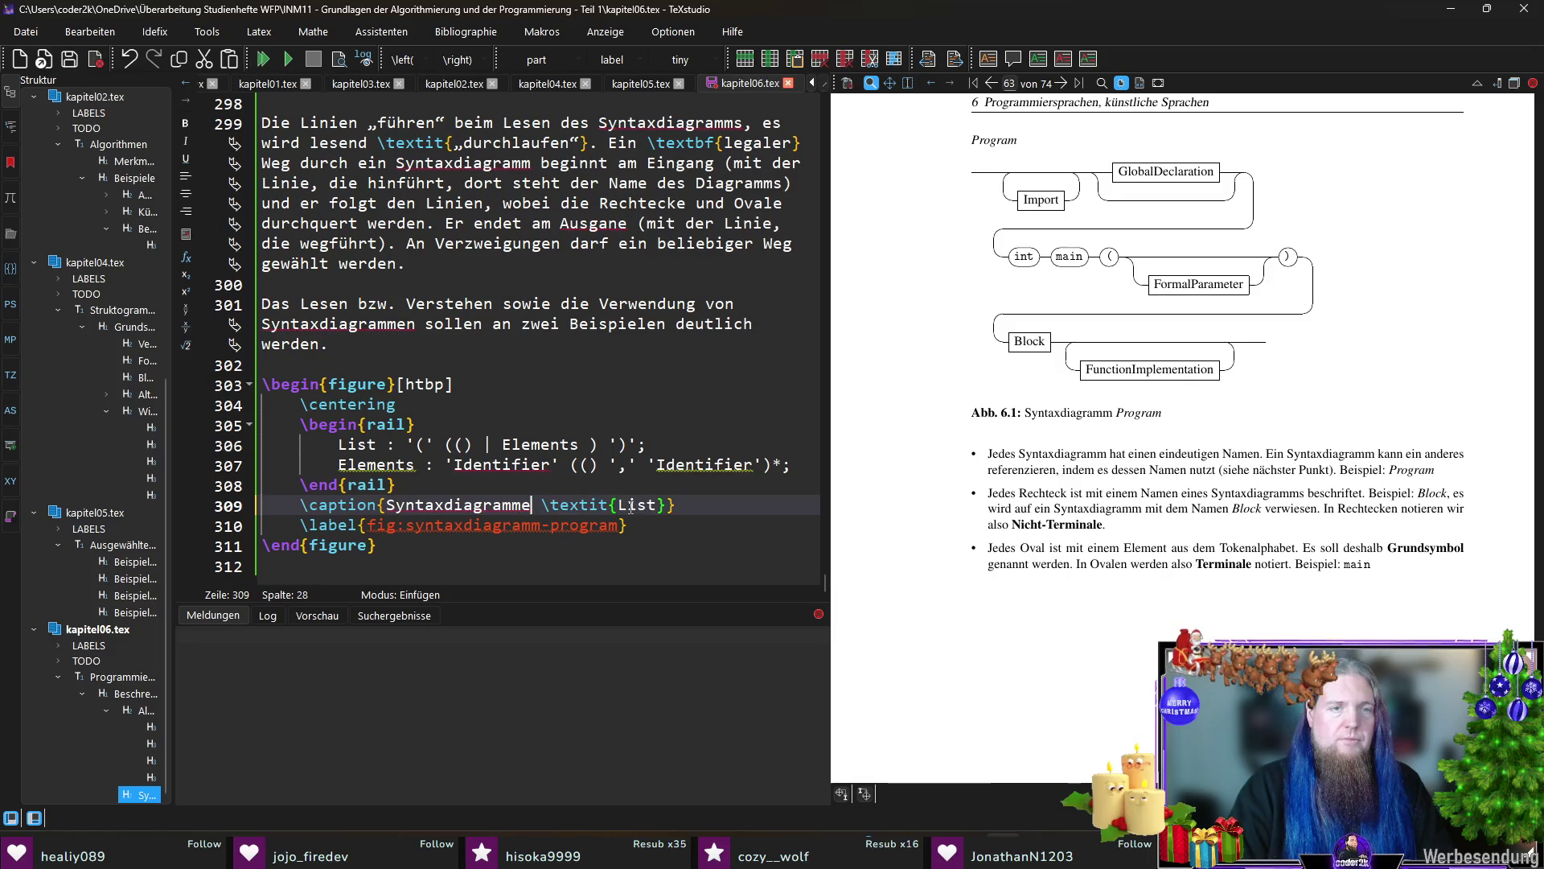
pyautogui.press('Down')
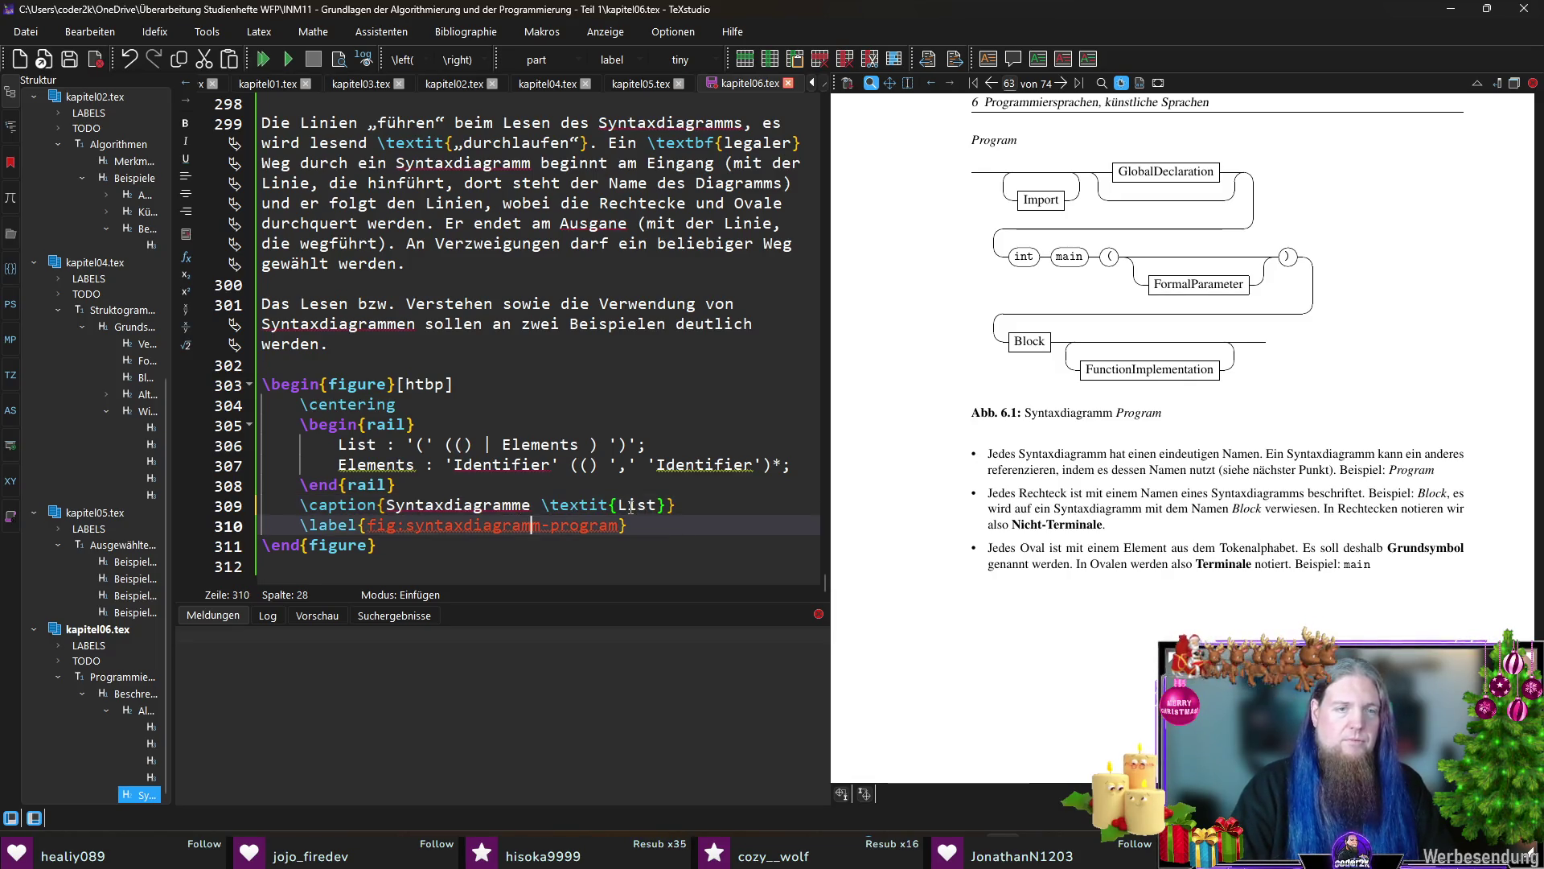
pyautogui.press('Left')
pyautogui.hotkey('ctrl', 'shift', 'Right')
pyautogui.write('e-list')
pyautogui.press('Down')
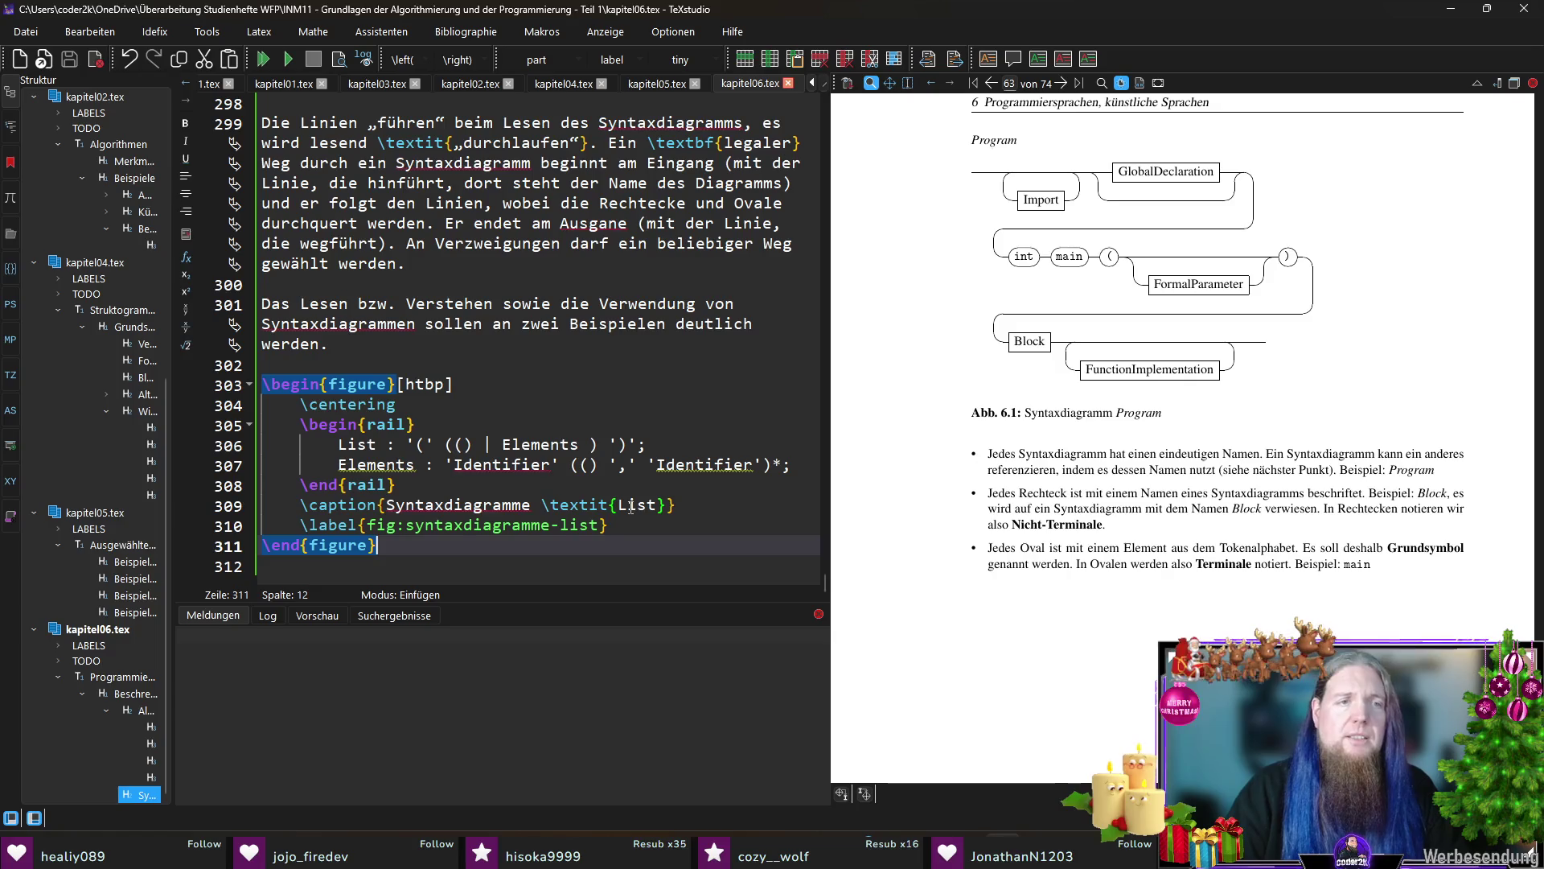
pyautogui.press('F5')
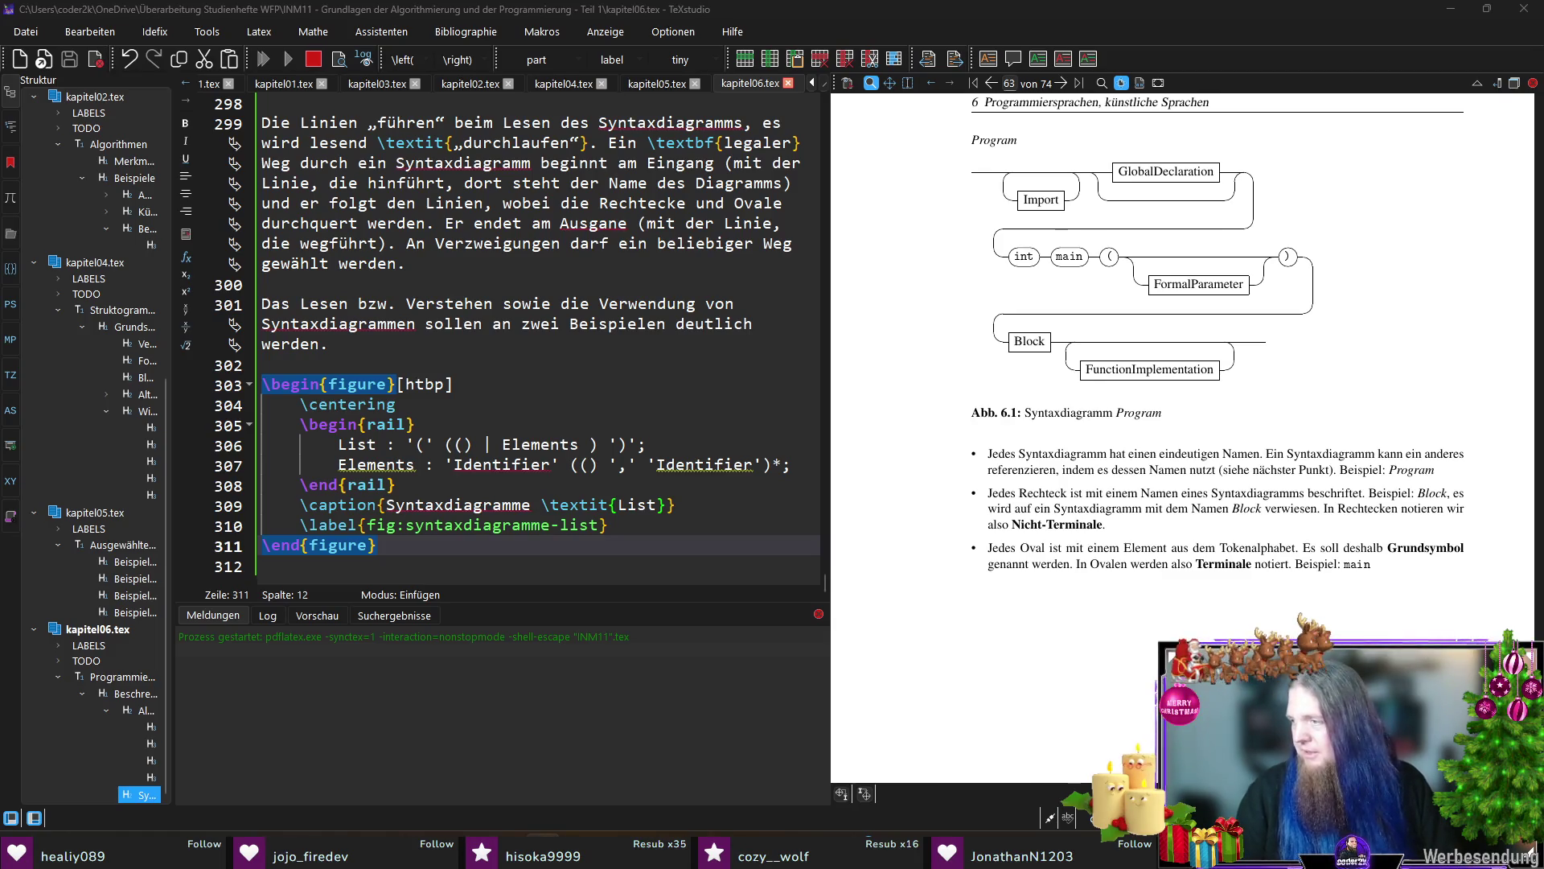
# Step: Run rail.exe INM11 in the enlarged MINGW64 terminal and return to TeXstudio
pyautogui.hotkey('ctrl', '+')
pyautogui.hotkey('ctrl', '+')
pyautogui.moveTo(655, 484); pyautogui.dragTo(1193, 640)
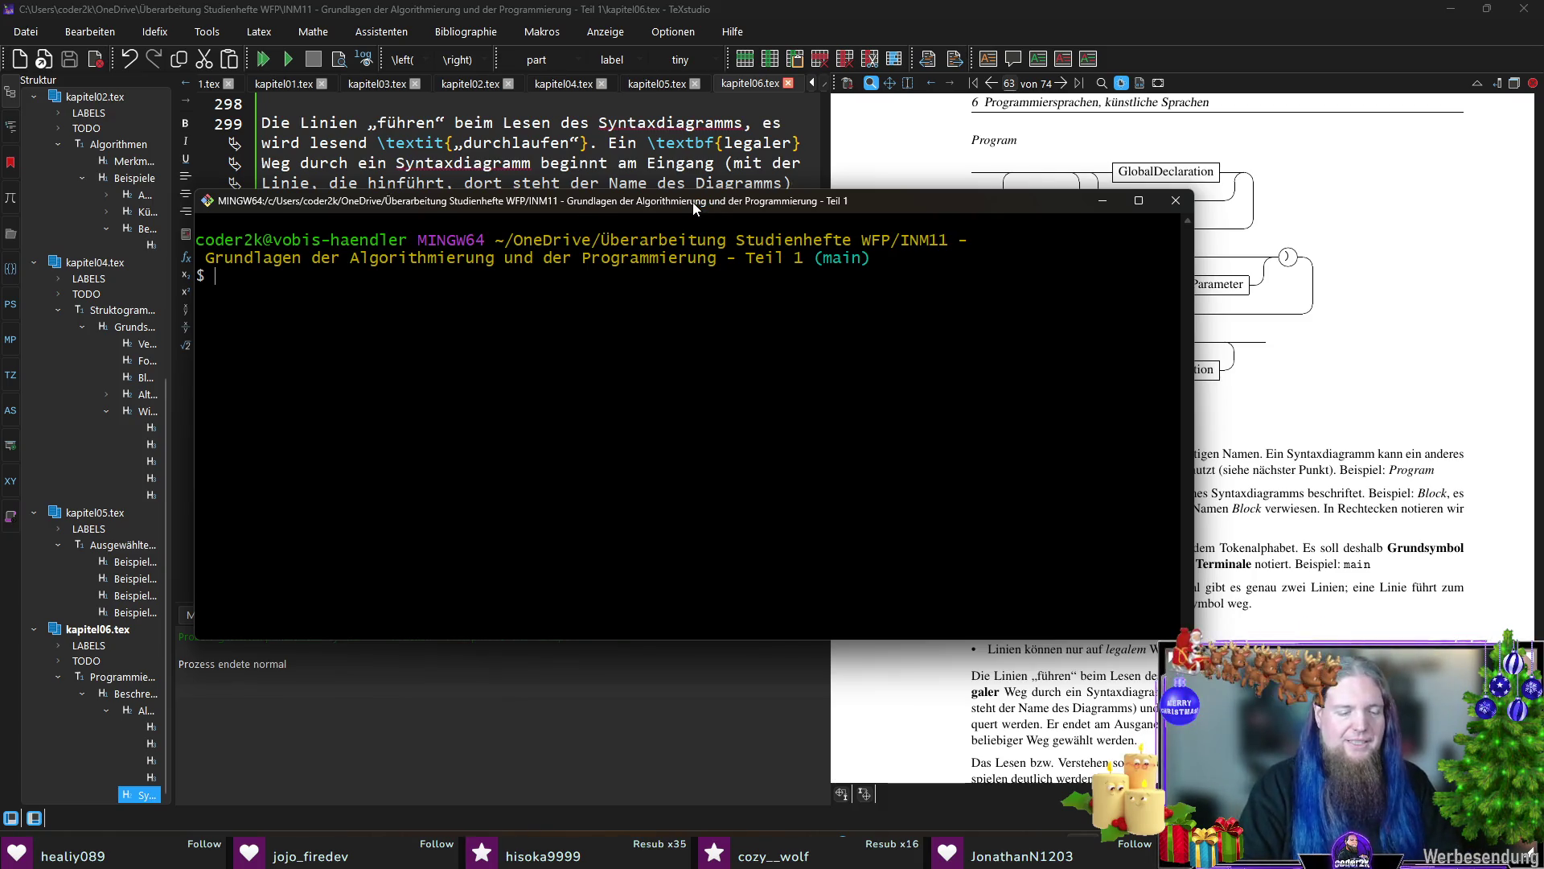
pyautogui.write('rail.exe INM11')
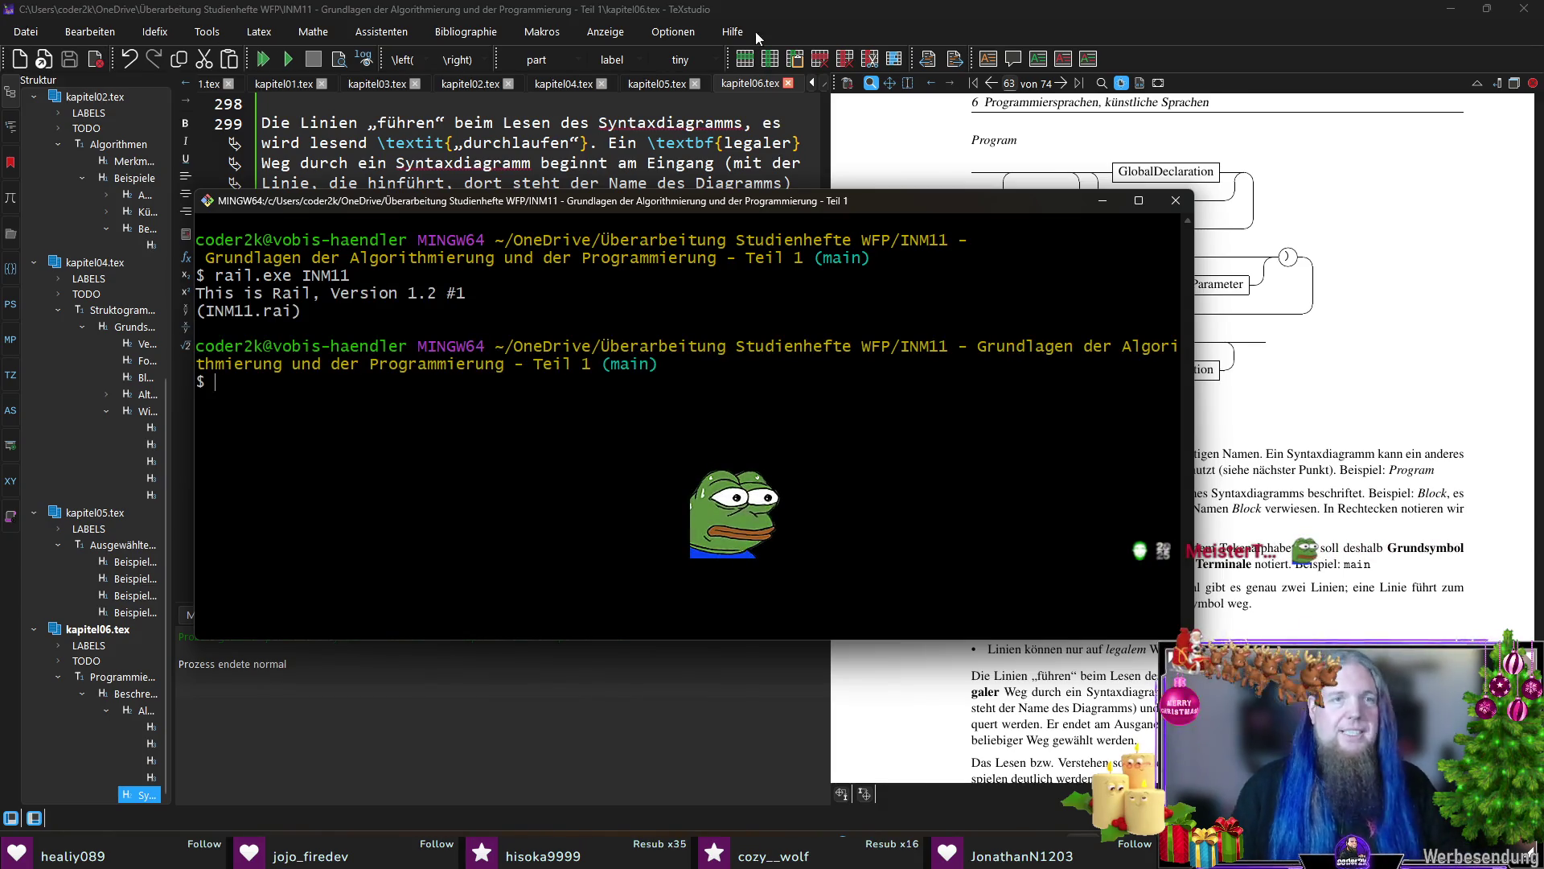
pyautogui.click(834, 24)
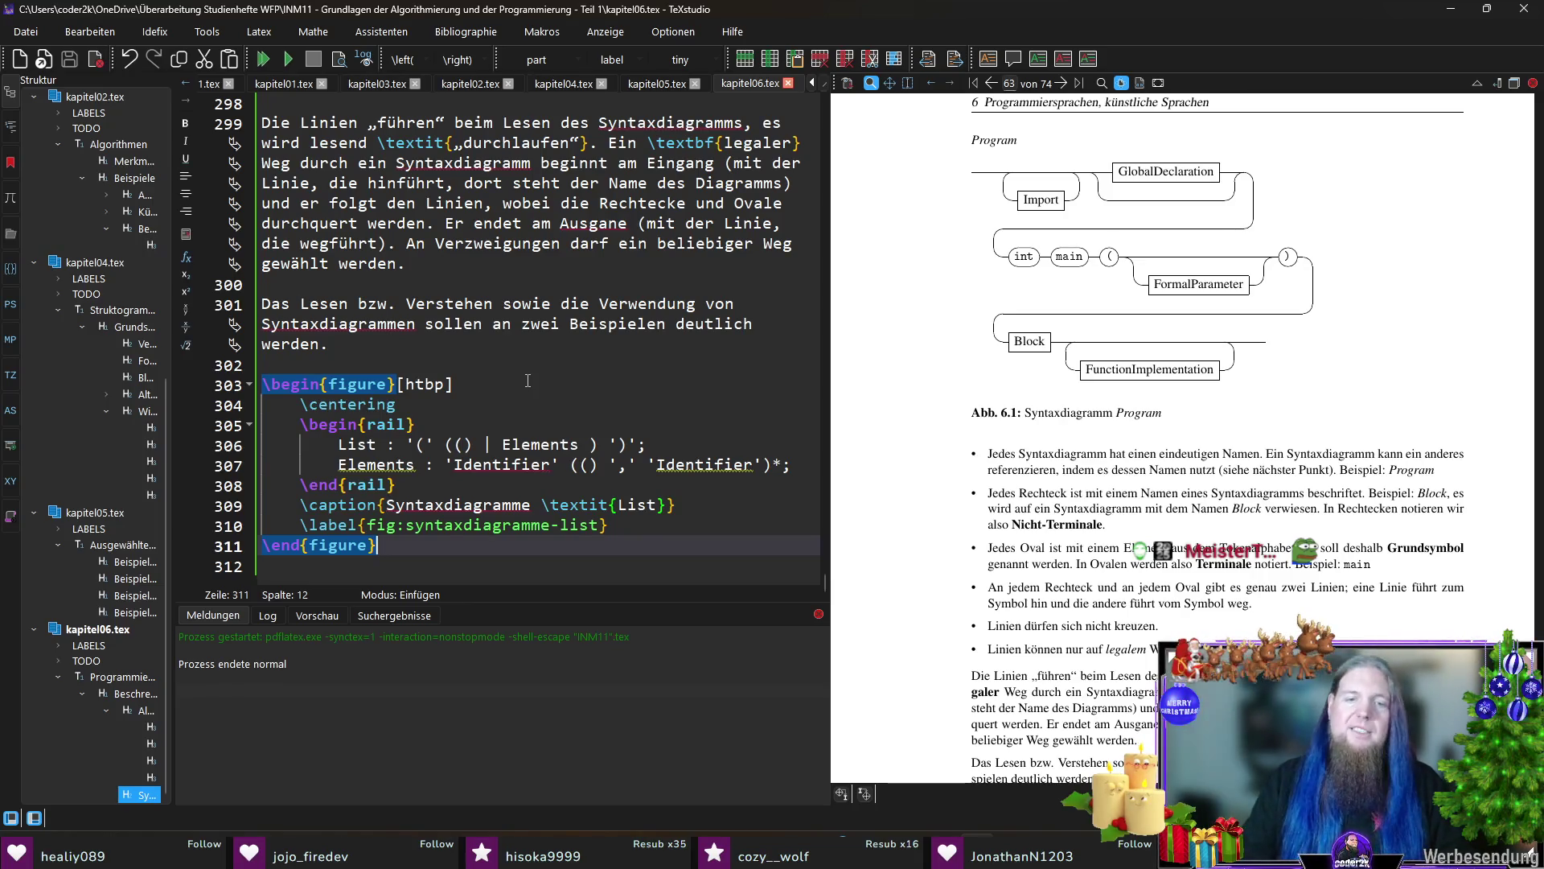
# Step: Recompile so Abb. 6.2 shows the rendered List and Elements diagrams
pyautogui.press('F5')
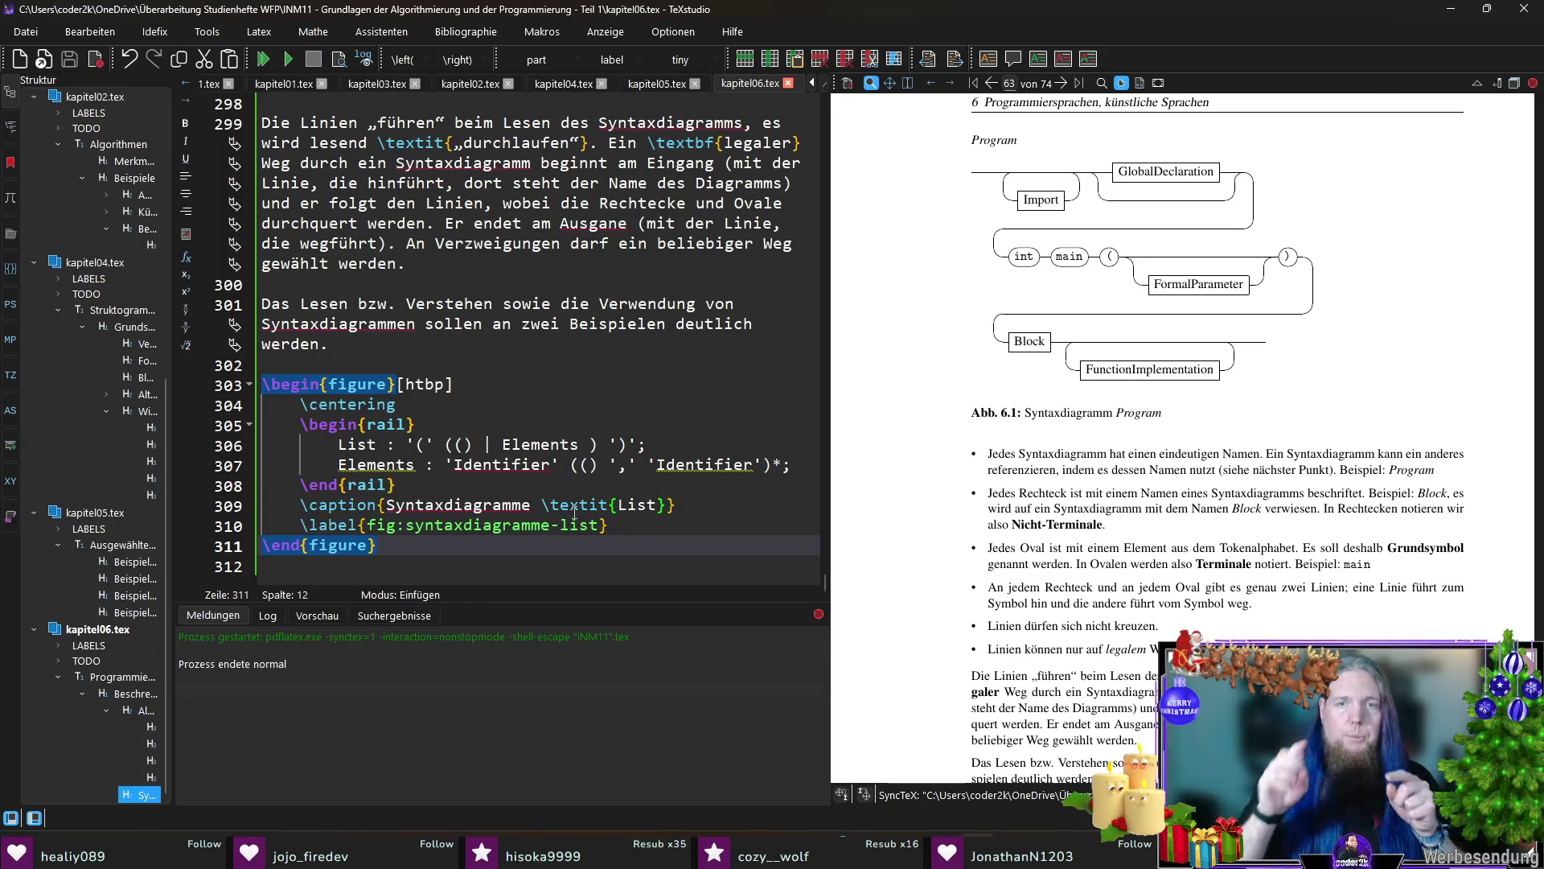
pyautogui.scroll(-4, 1138, 414)
pyautogui.scroll(-3, 1141, 416)
pyautogui.scroll(-3, 1142, 416)
pyautogui.scroll(-1, 1256, 410)
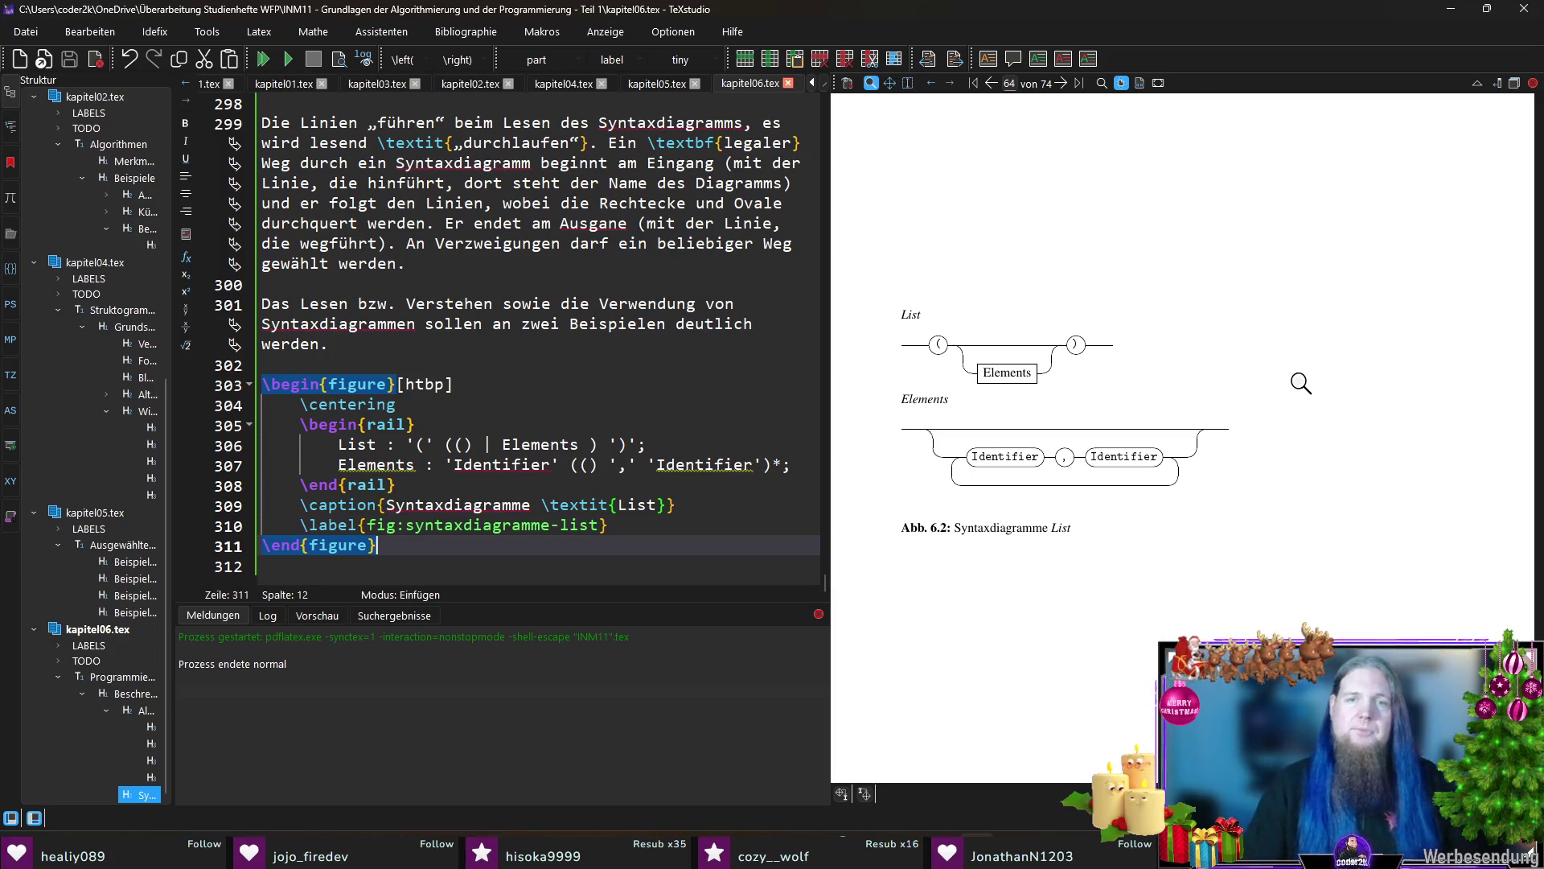
pyautogui.scroll(-1, 1297, 380)
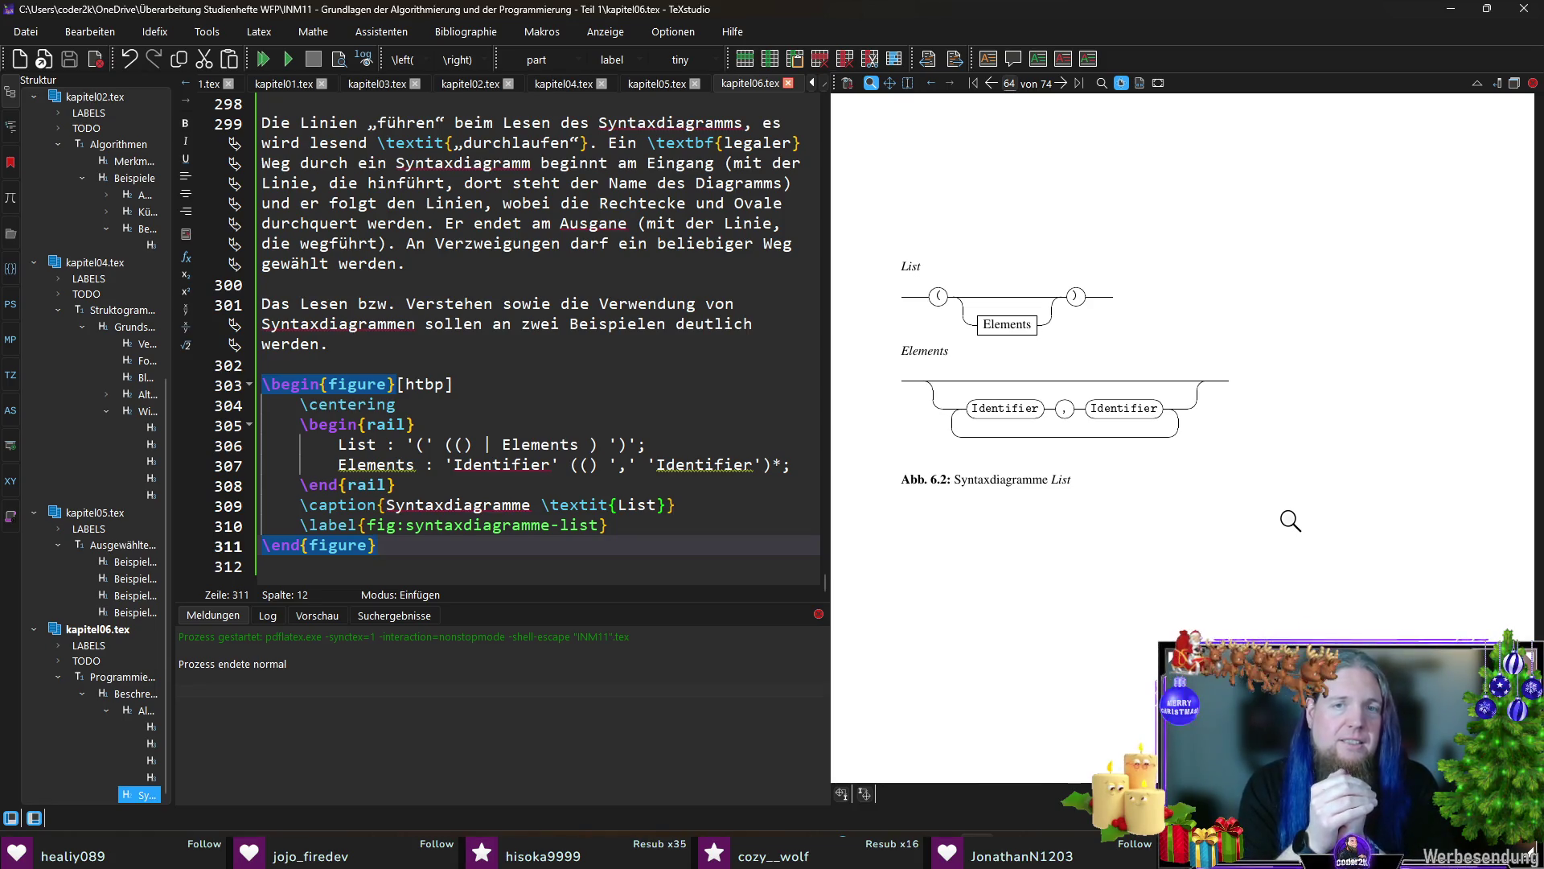
pyautogui.moveTo(1040, 417); pyautogui.dragTo(941, 406)
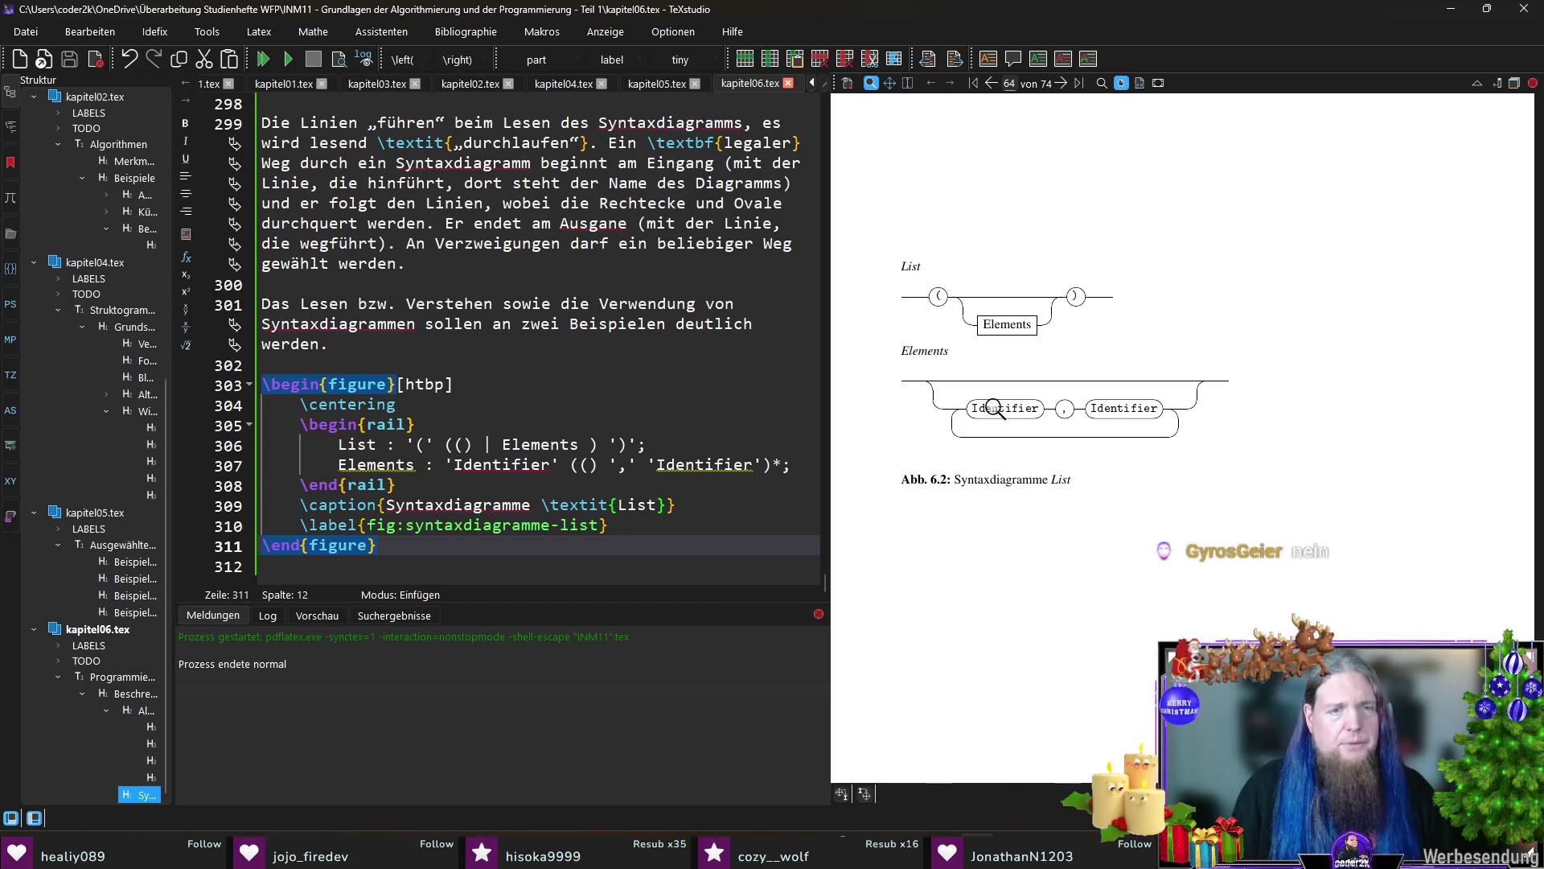
pyautogui.click(446, 466)
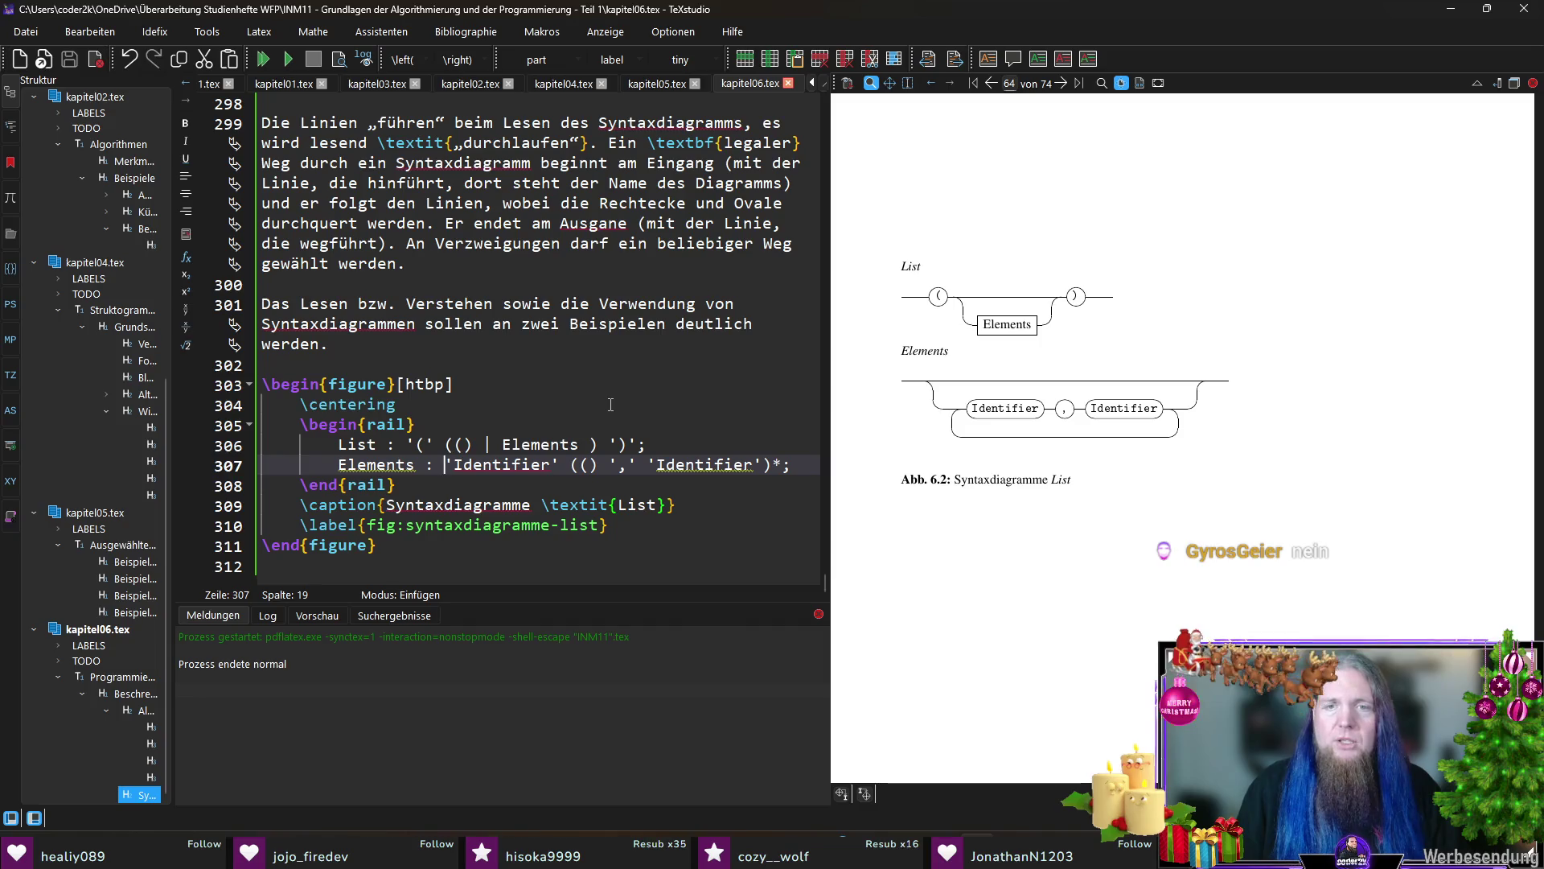
pyautogui.moveTo(559, 466); pyautogui.dragTo(447, 466)
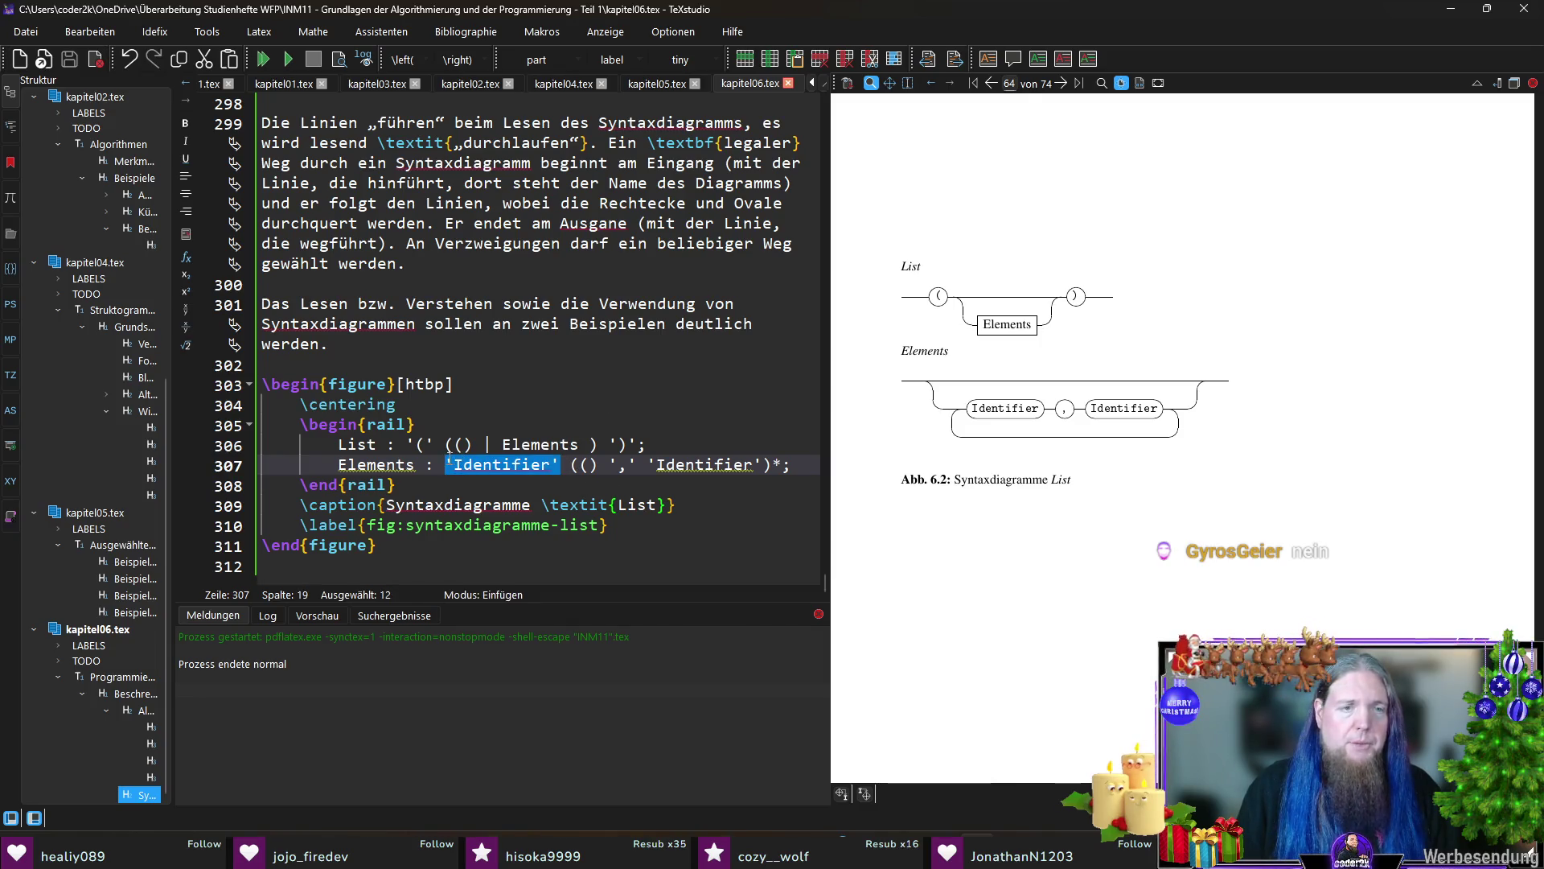
pyautogui.click(446, 467)
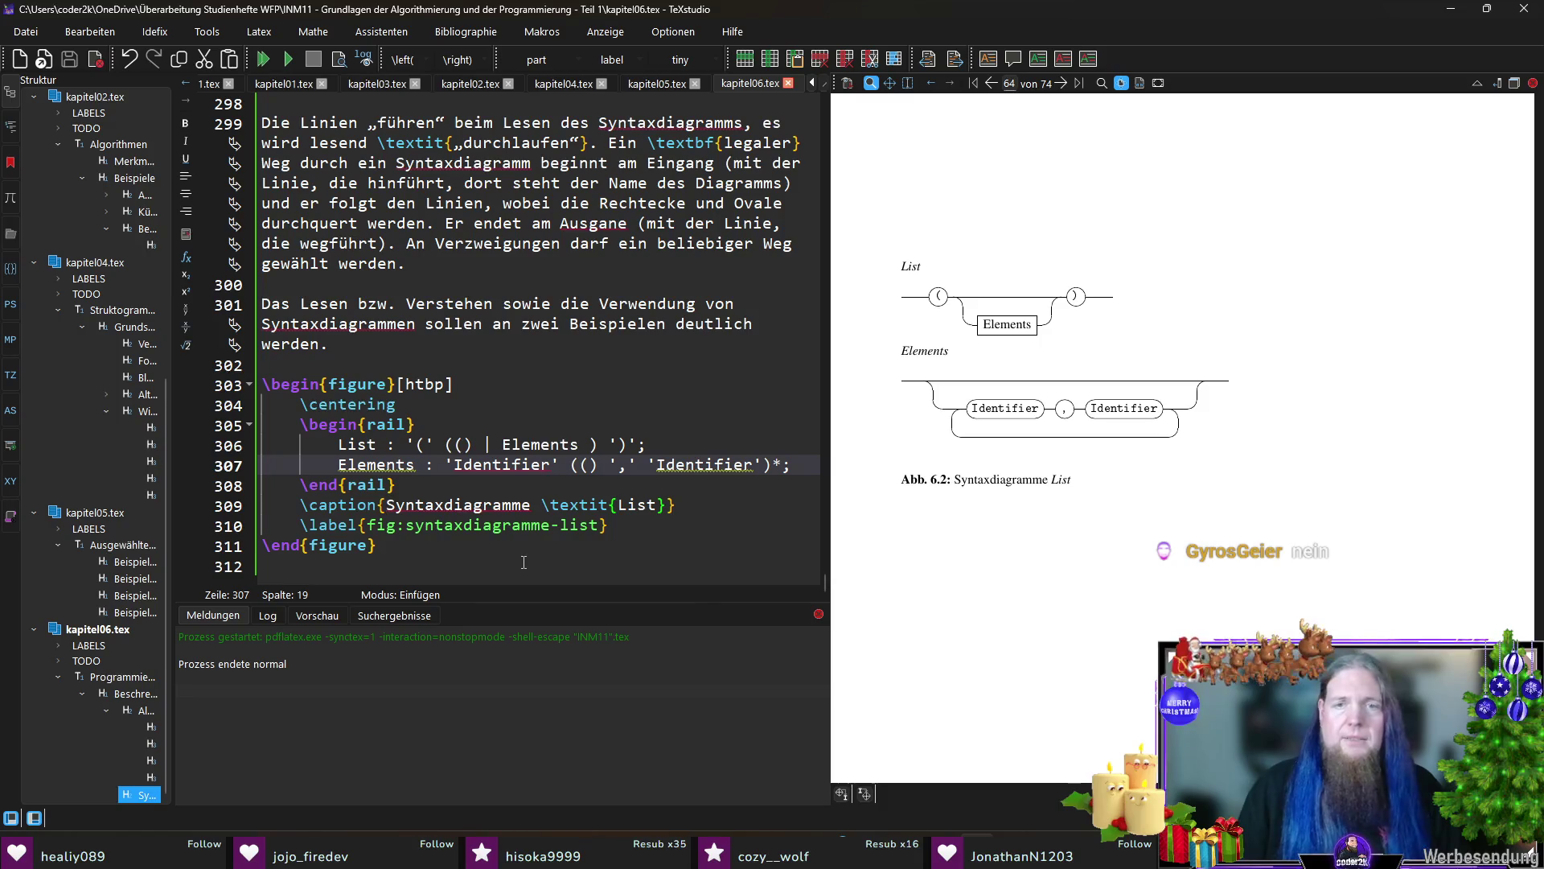
pyautogui.click(611, 466)
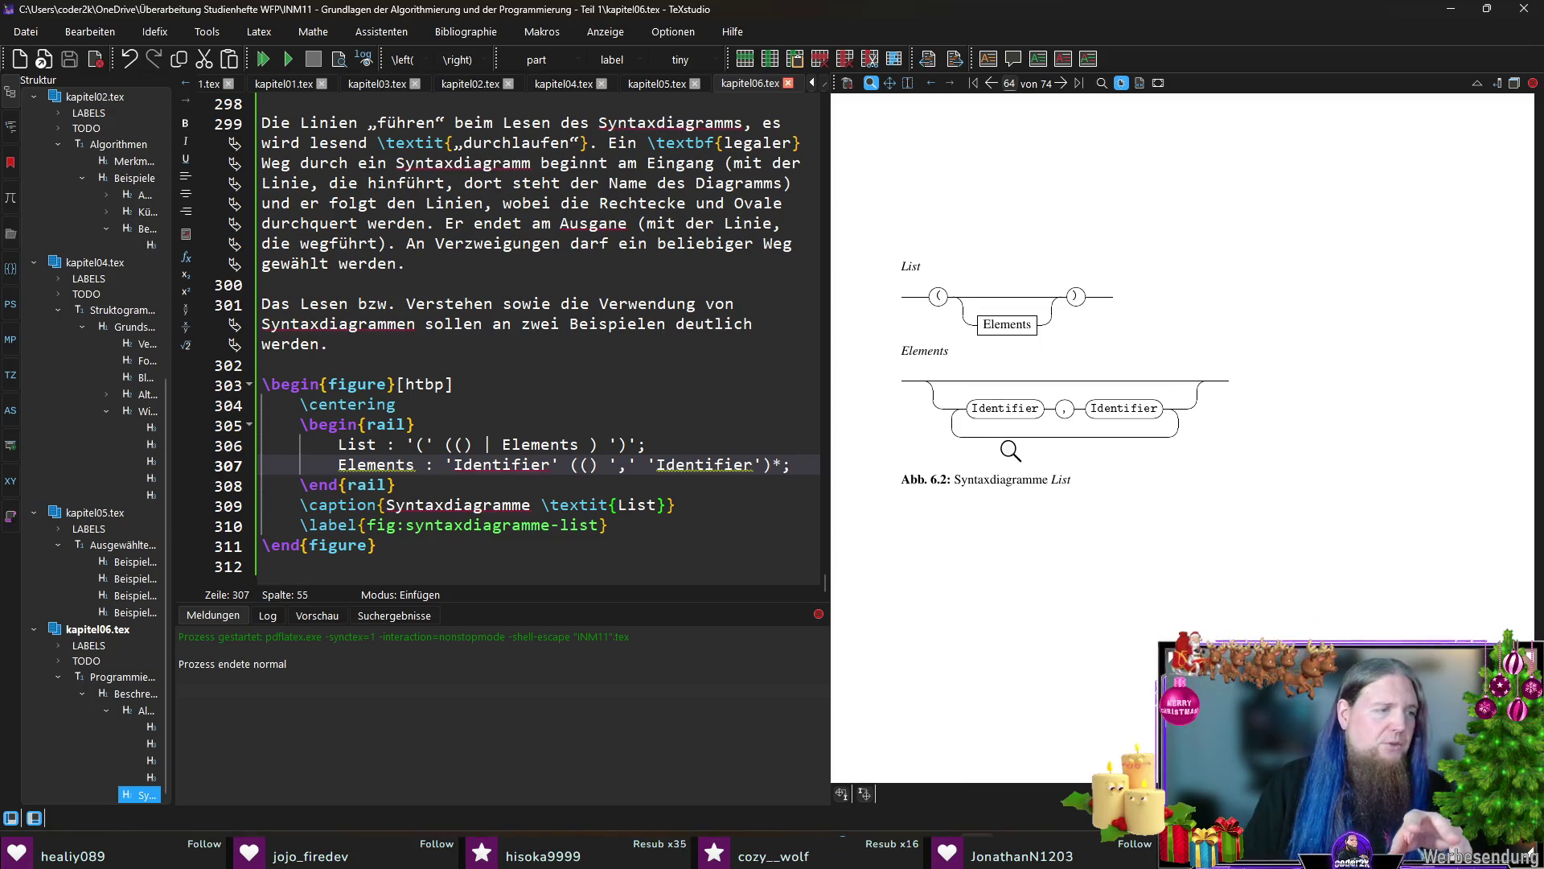
pyautogui.moveTo(976, 416); pyautogui.dragTo(1029, 441)
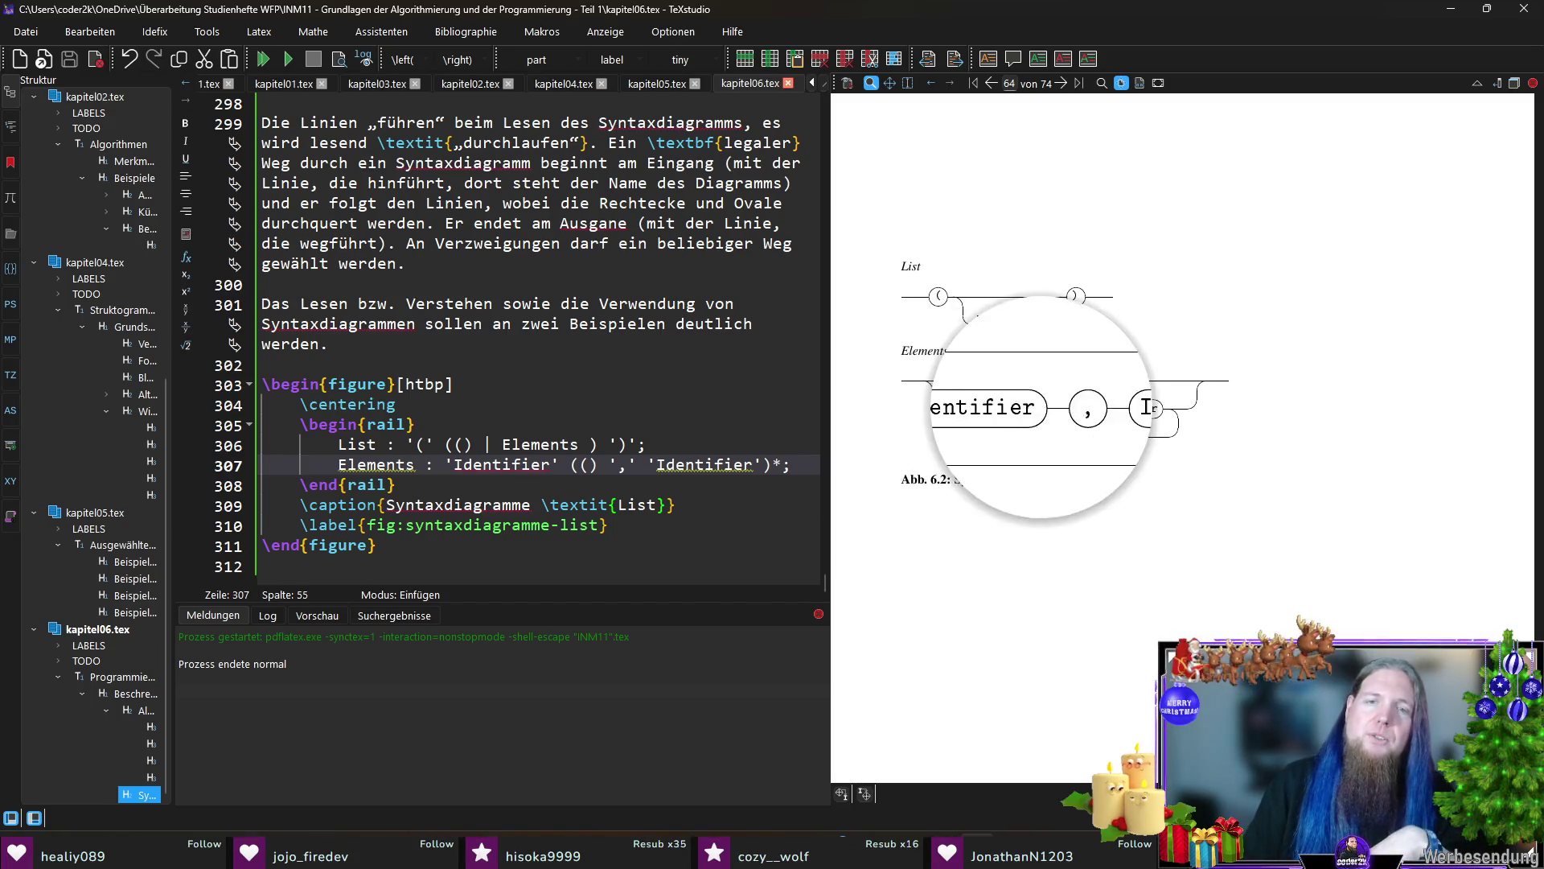
pyautogui.moveTo(950, 405); pyautogui.dragTo(853, 549)
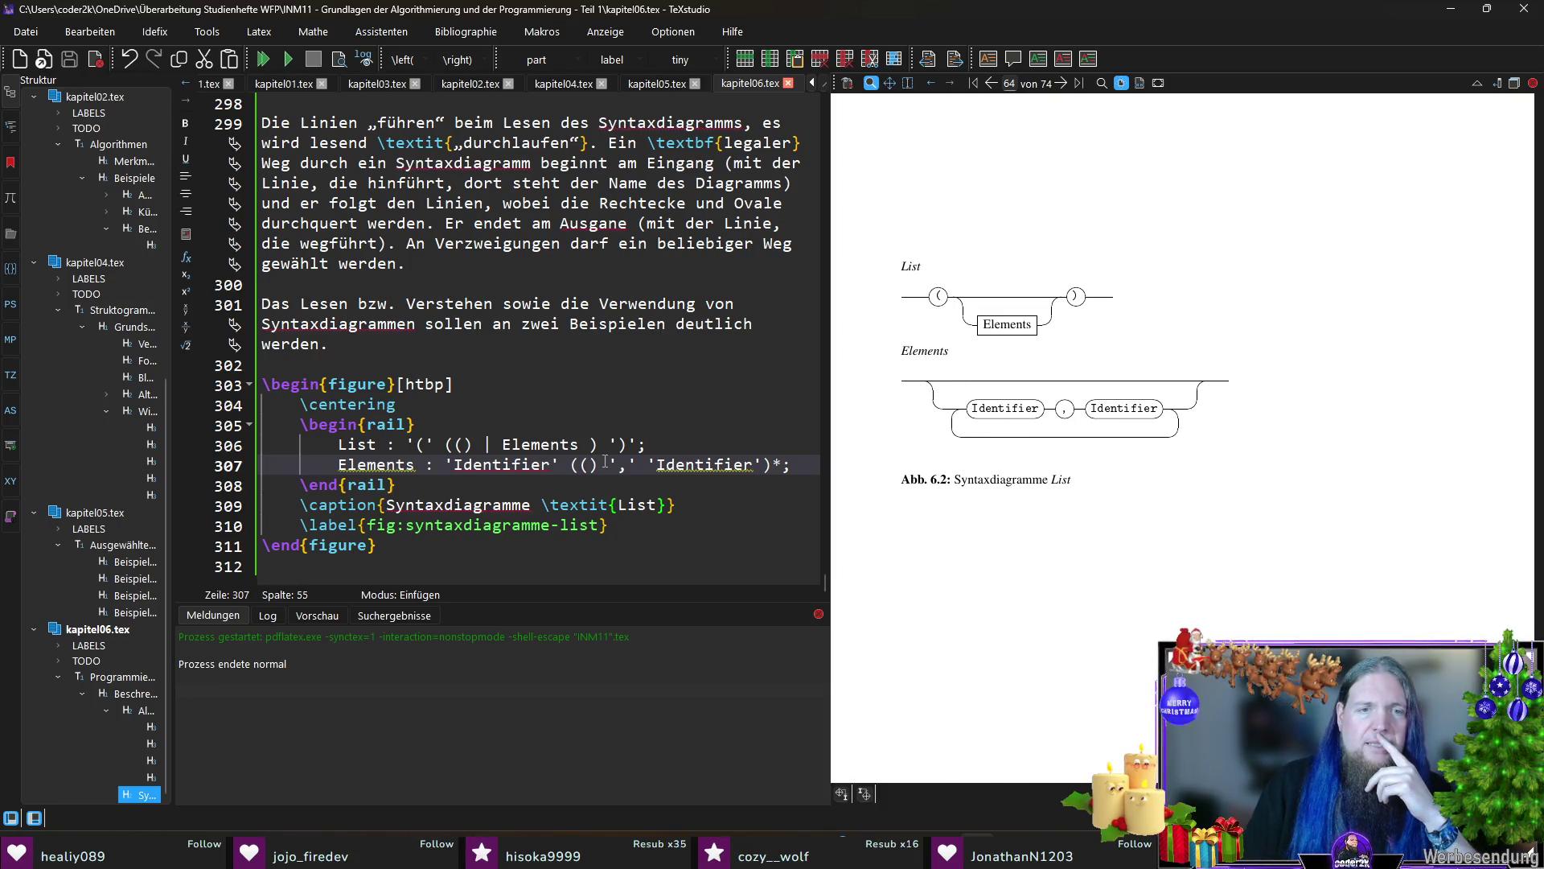
# Step: Delete the empty alternative so Elements reads 'Identifier' (',' 'Identifier')* and compile
pyautogui.moveTo(608, 465); pyautogui.dragTo(572, 464)
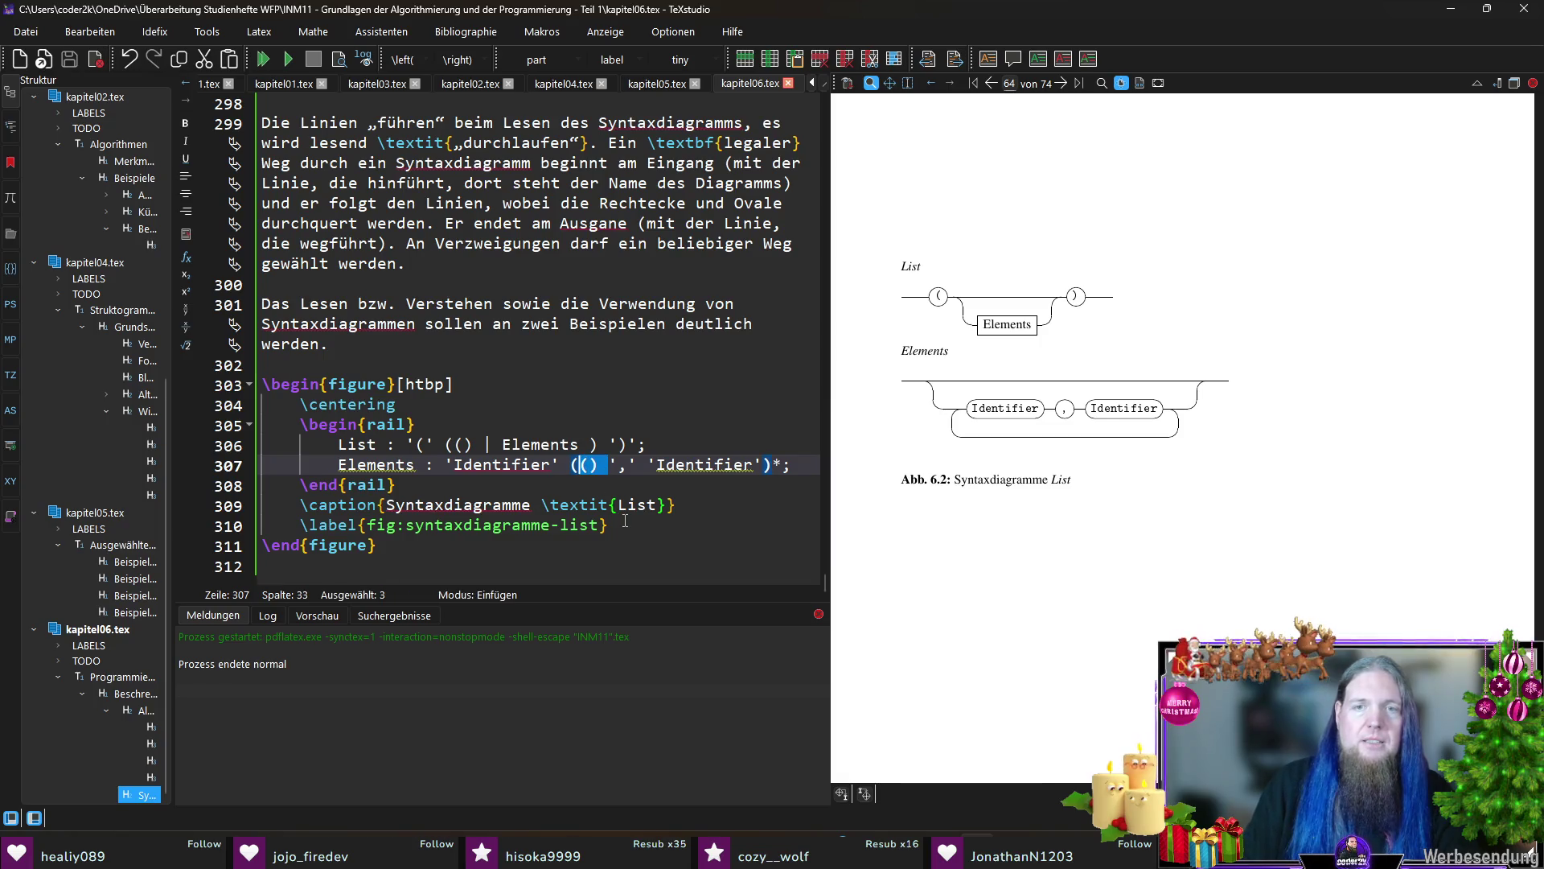
pyautogui.press('Delete')
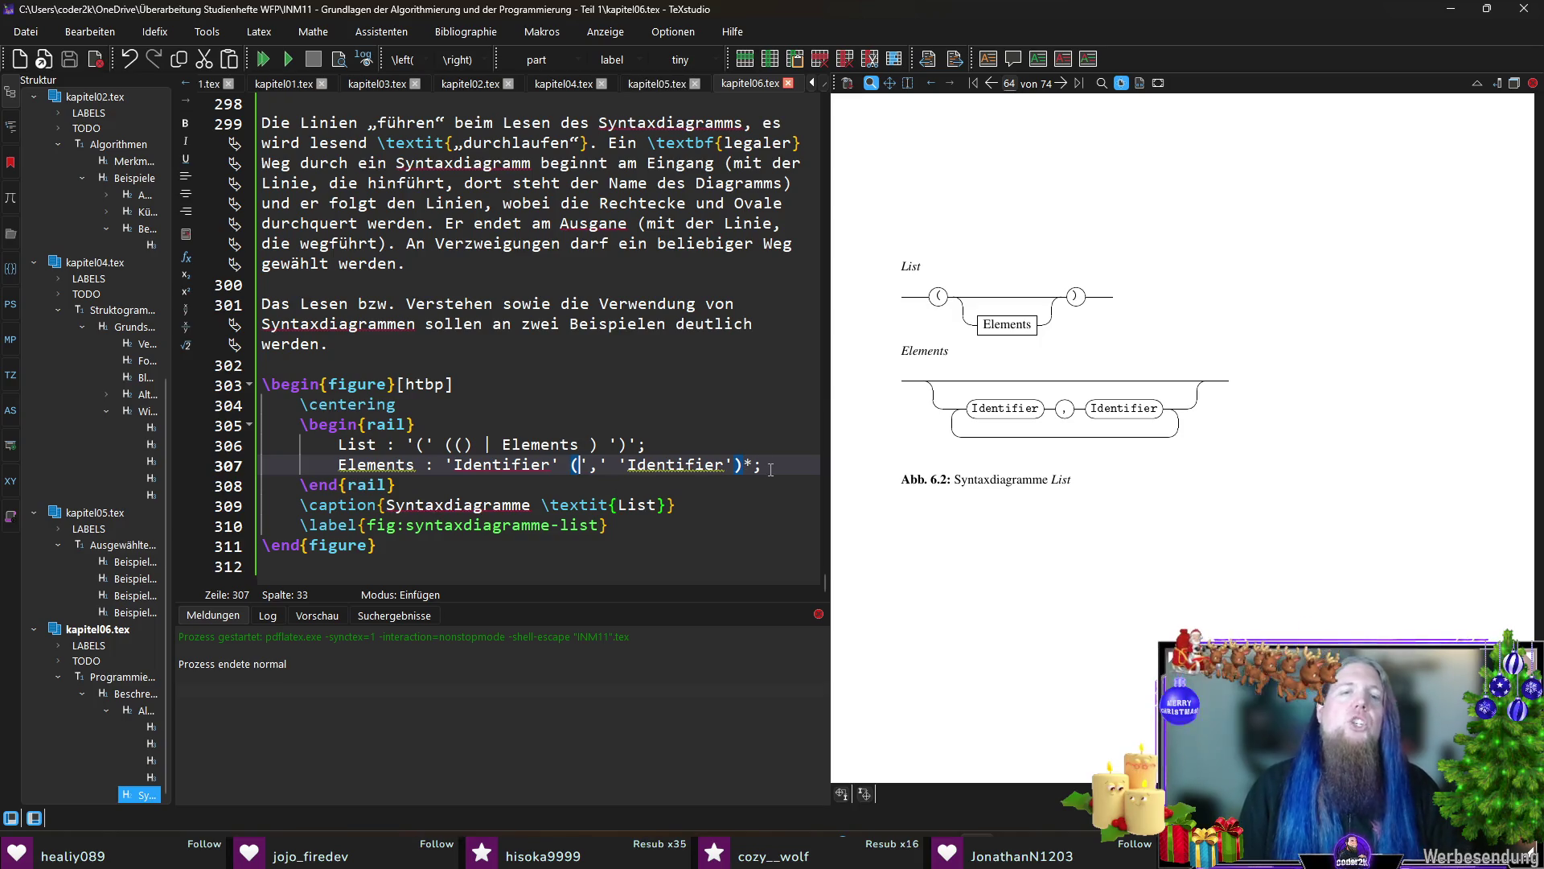
pyautogui.press('F5')
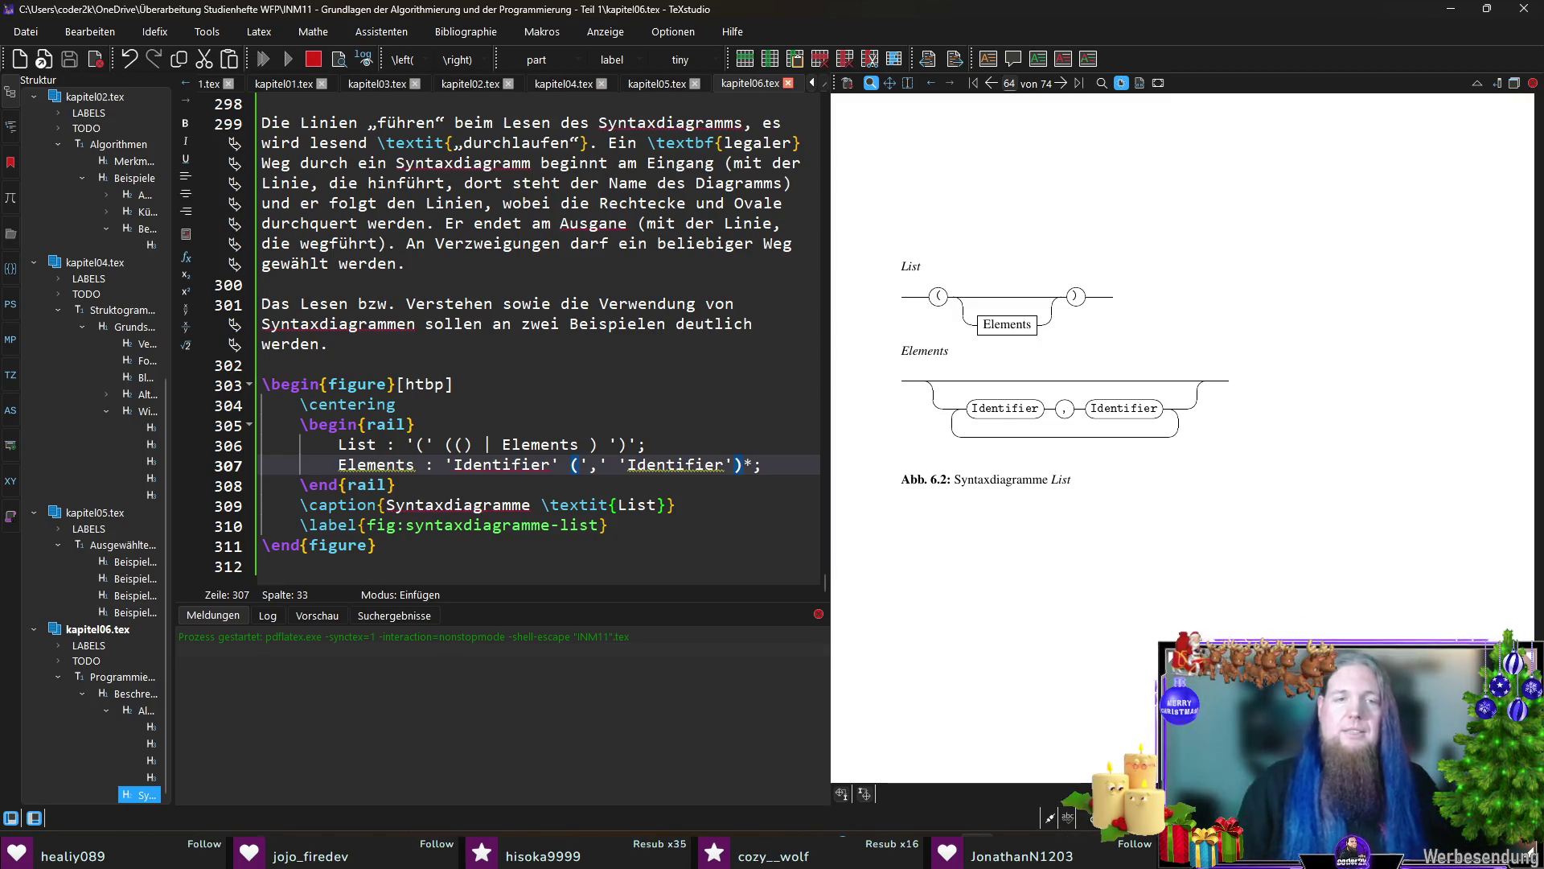
# Step: Rerun rail.exe INM11 in the terminal and recompile to update Abb. 6.2
pyautogui.hotkey('alt', 'Tab')
pyautogui.press('Up')
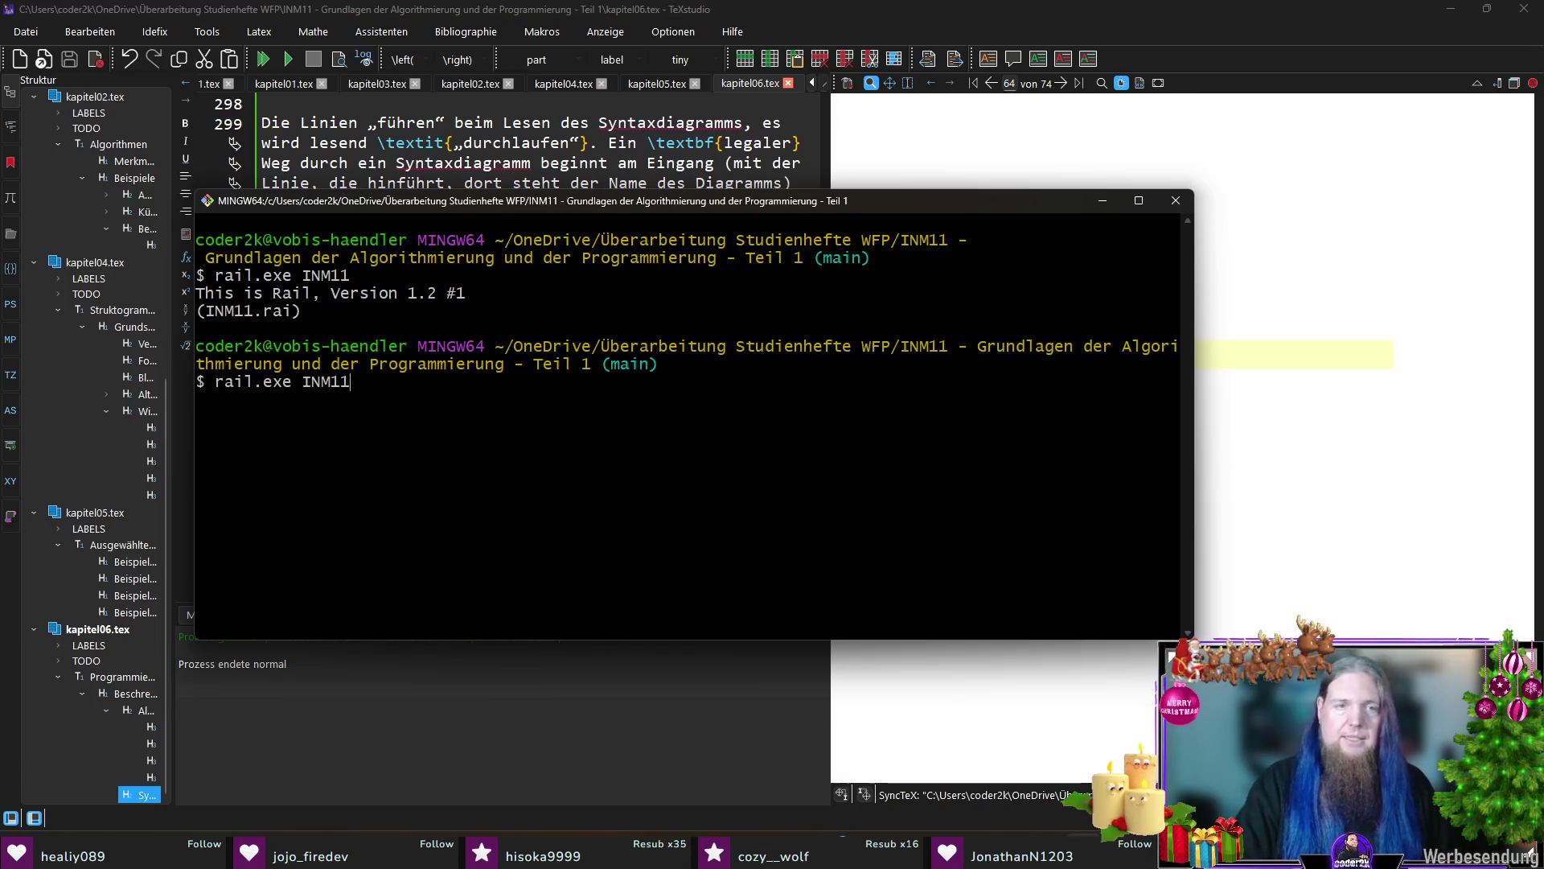
pyautogui.press('Return')
pyautogui.hotkey('alt', 'Tab')
pyautogui.press('F5')
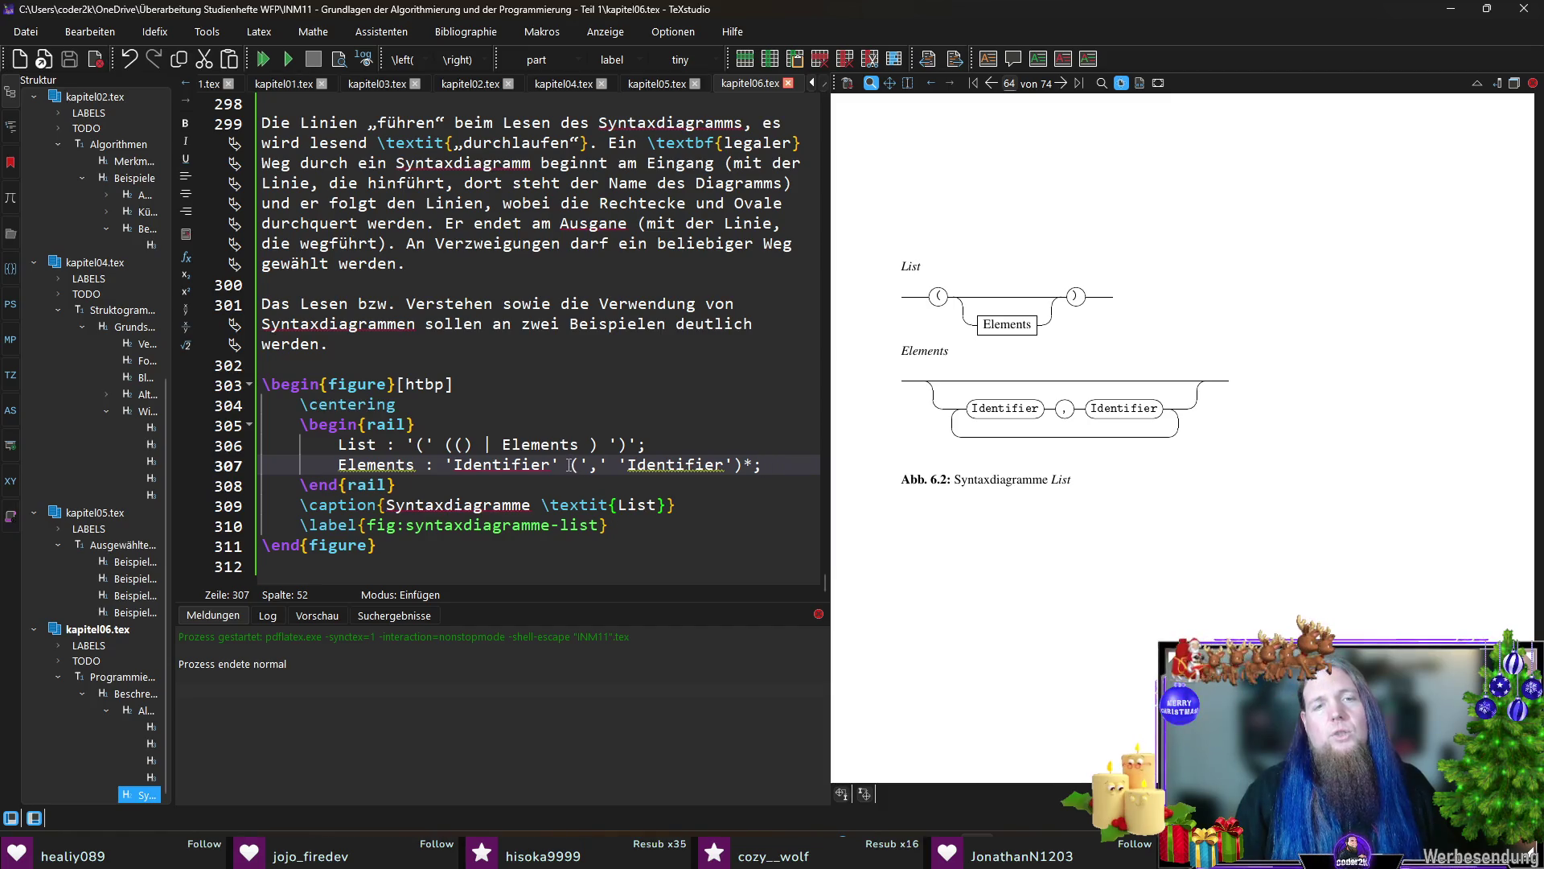
# Step: Wrap the repeated (',' 'Identifier')* part of the Elements rule in parentheses and compile
pyautogui.moveTo(571, 464); pyautogui.dragTo(753, 464)
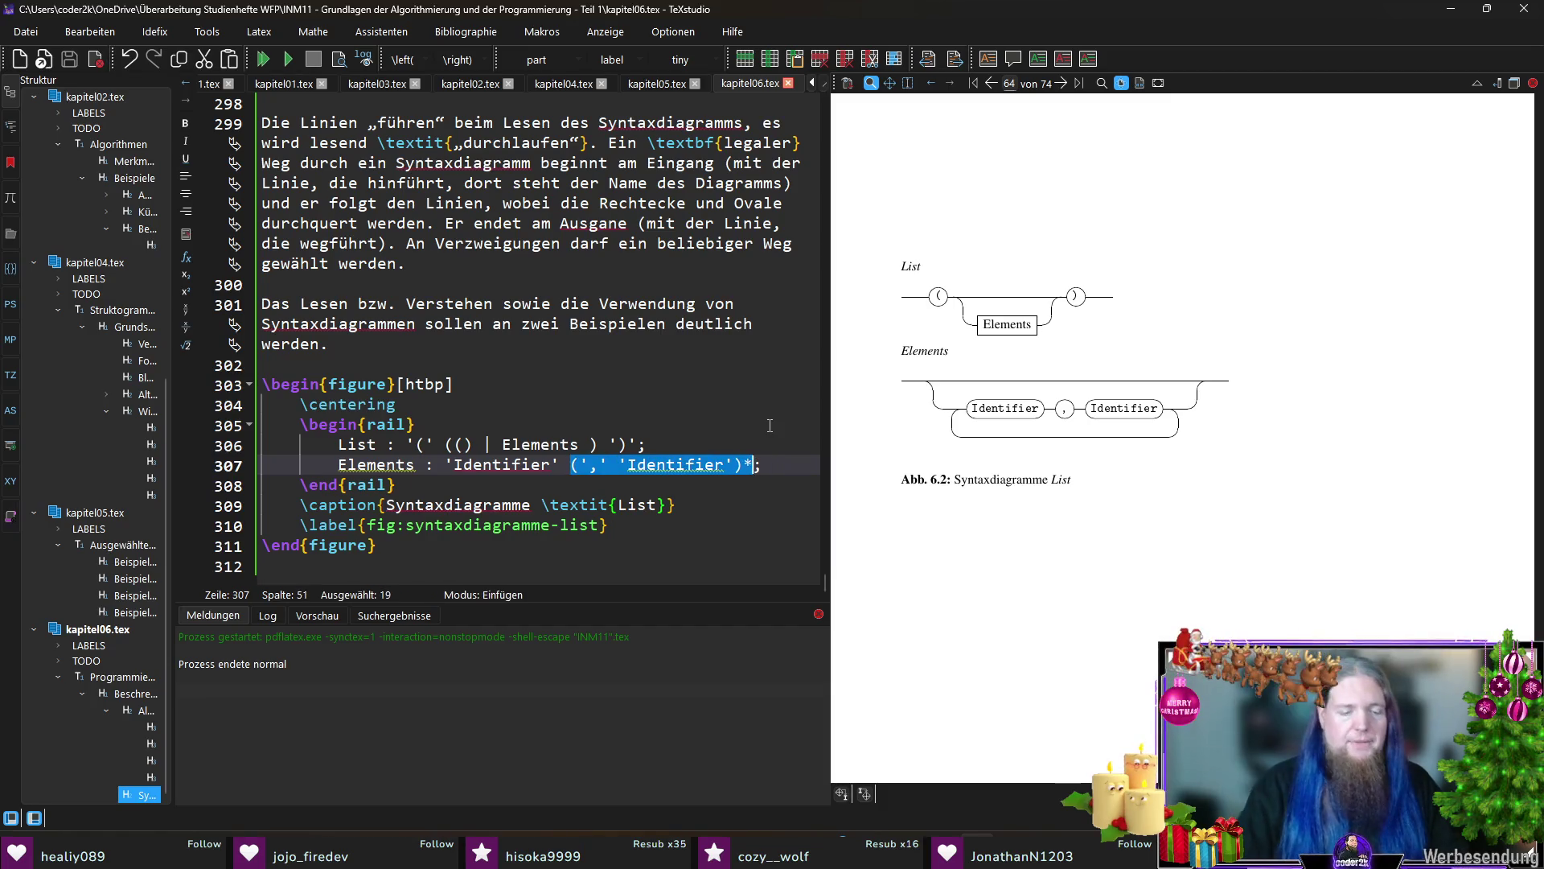
pyautogui.write('(')
pyautogui.press('End')
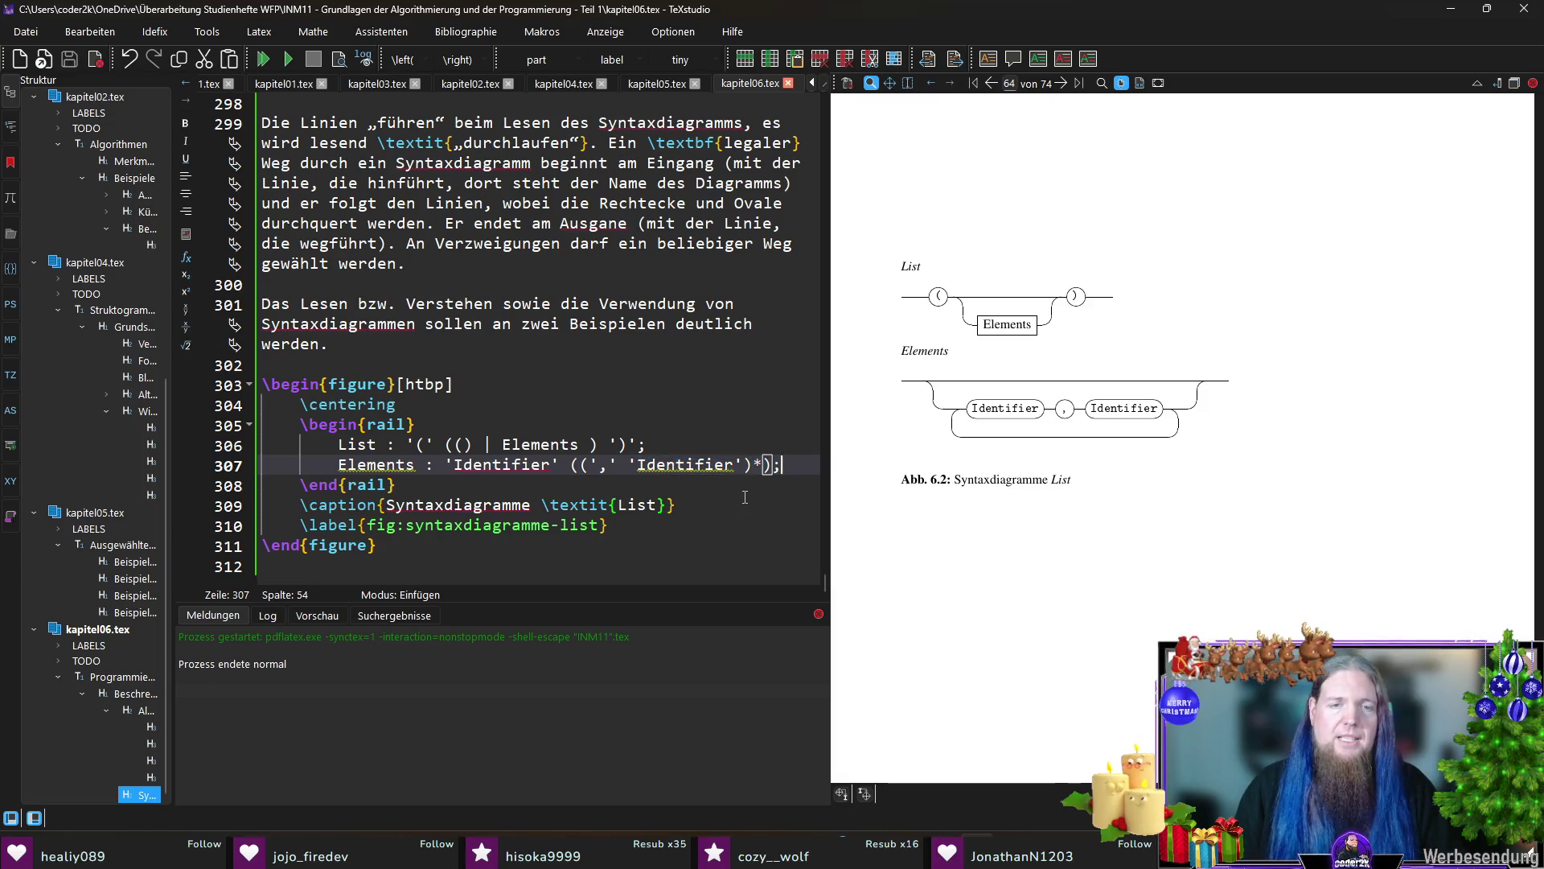
pyautogui.press('F5')
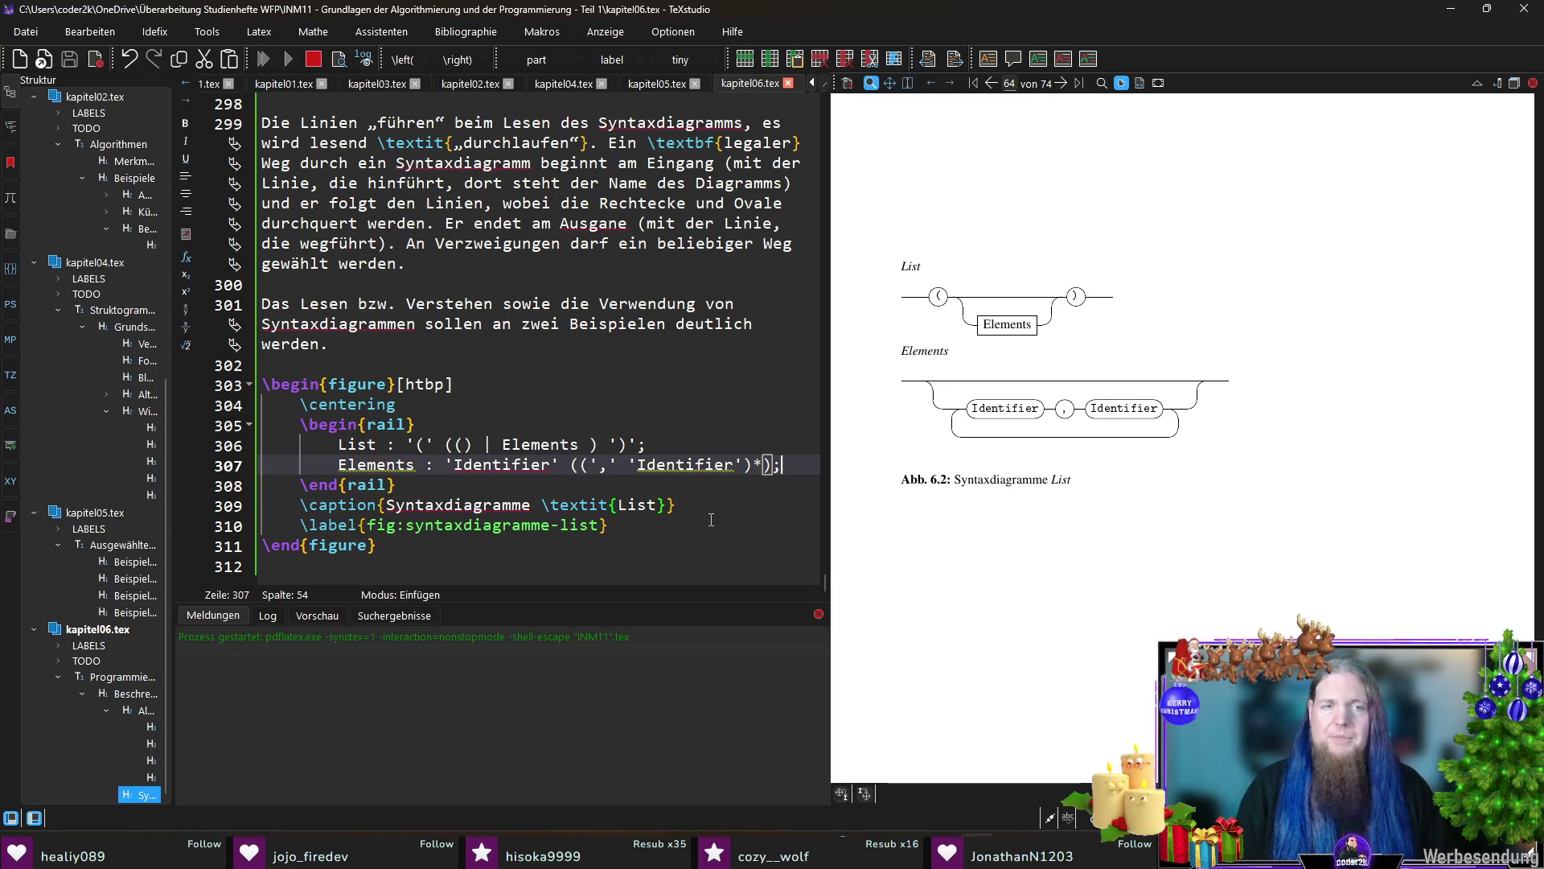
# Step: Run rail.exe on INM11 in the terminal and recompile to refresh the Elements diagram
pyautogui.hotkey('alt', 'Tab')
pyautogui.press('Up')
pyautogui.press('Return')
pyautogui.hotkey('alt', 'Tab')
pyautogui.press('F5')
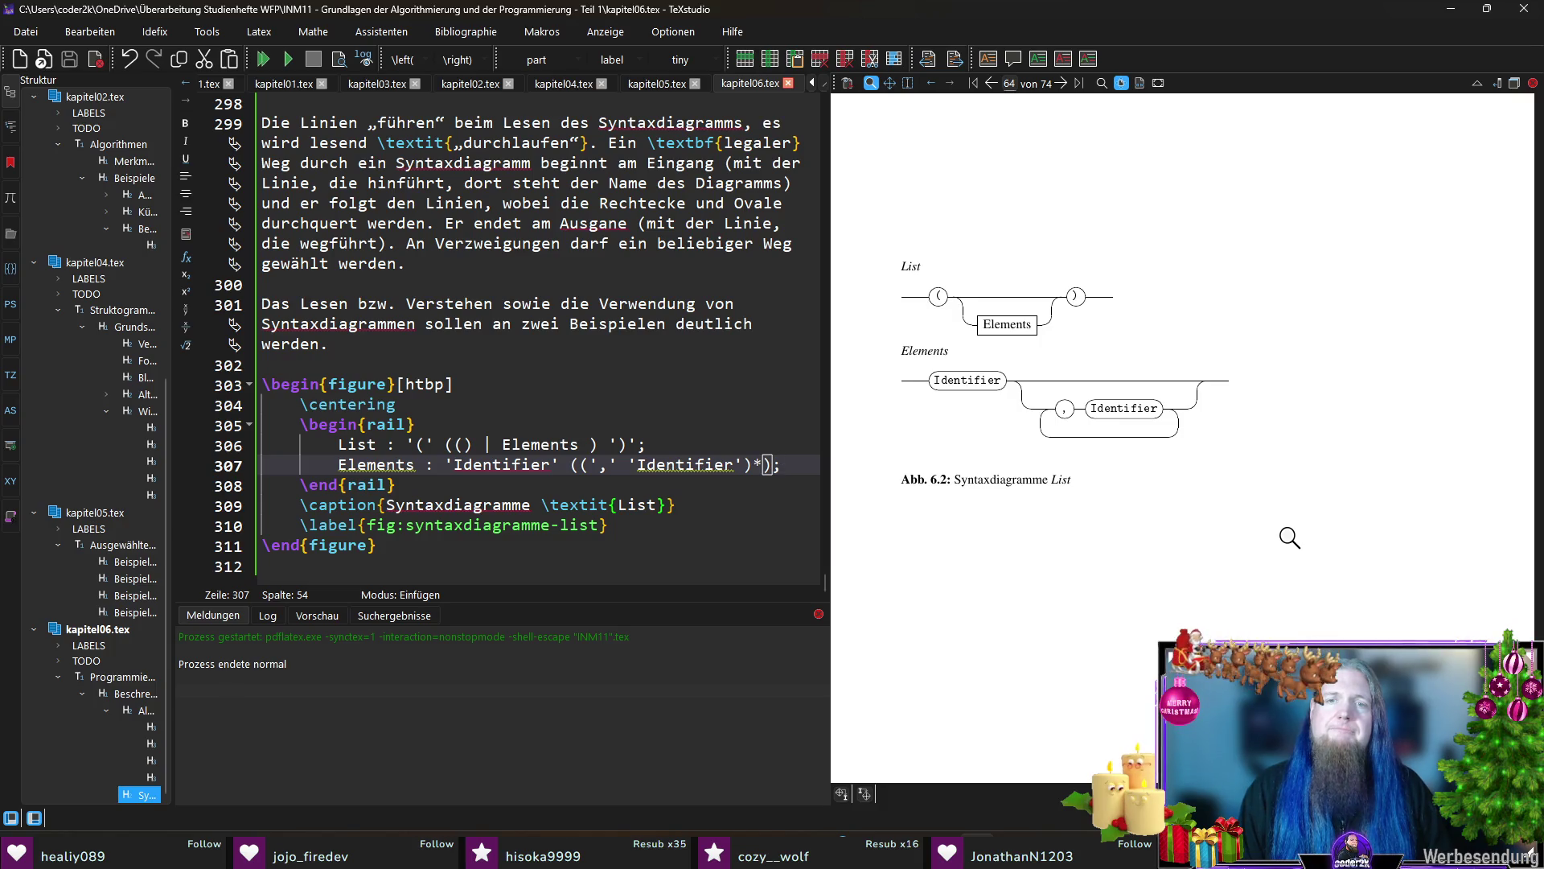
# Step: Add \' escapes around the comma literal in the Elements rule and compile
pyautogui.moveTo(1062, 404); pyautogui.dragTo(1065, 403)
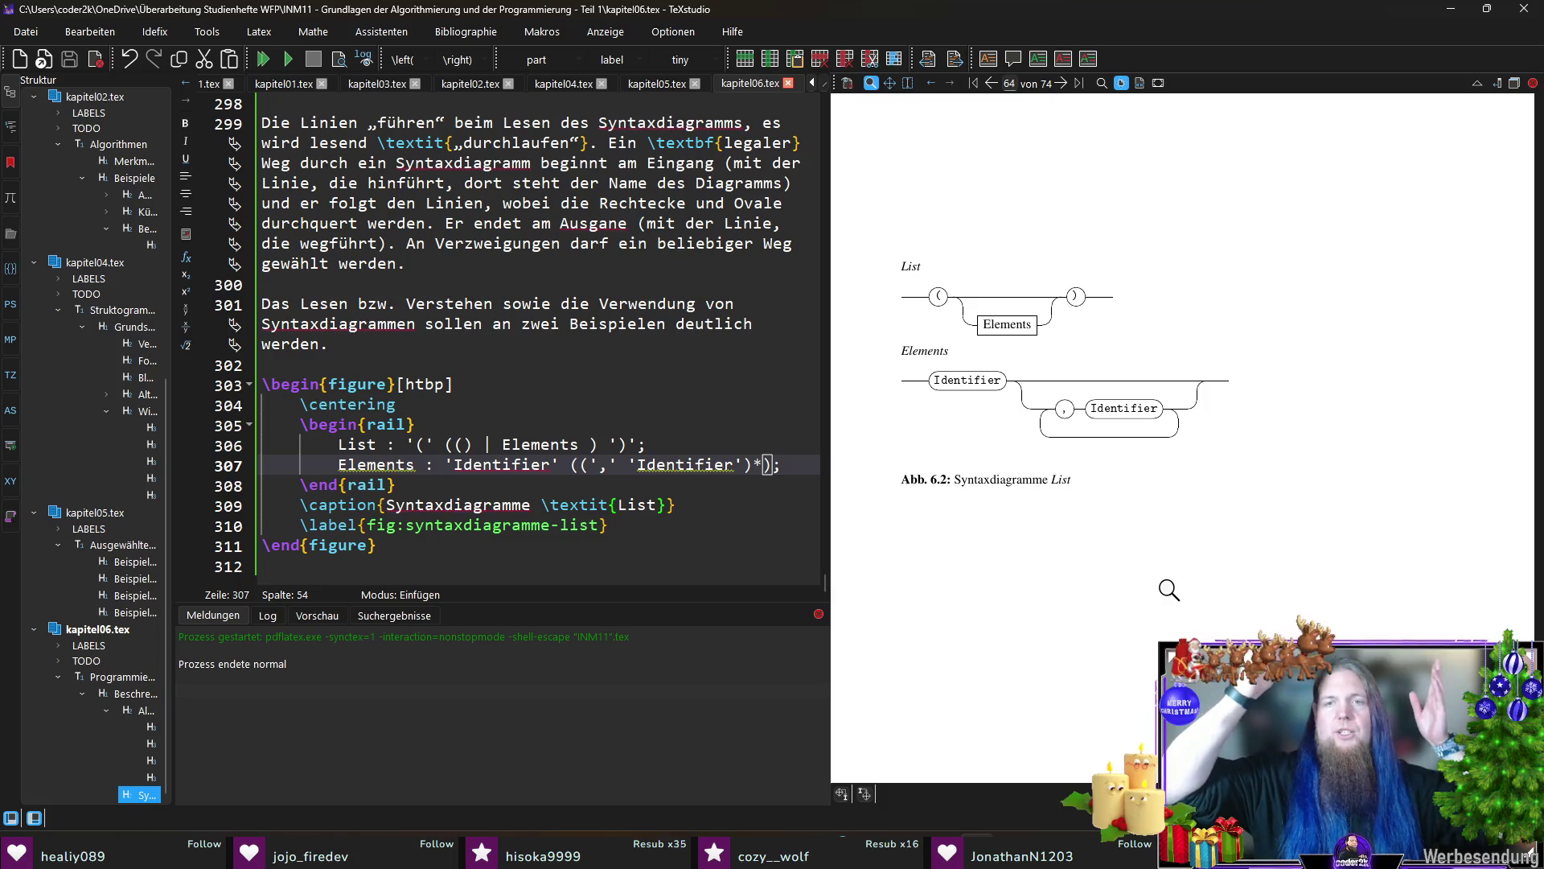
pyautogui.click(600, 468)
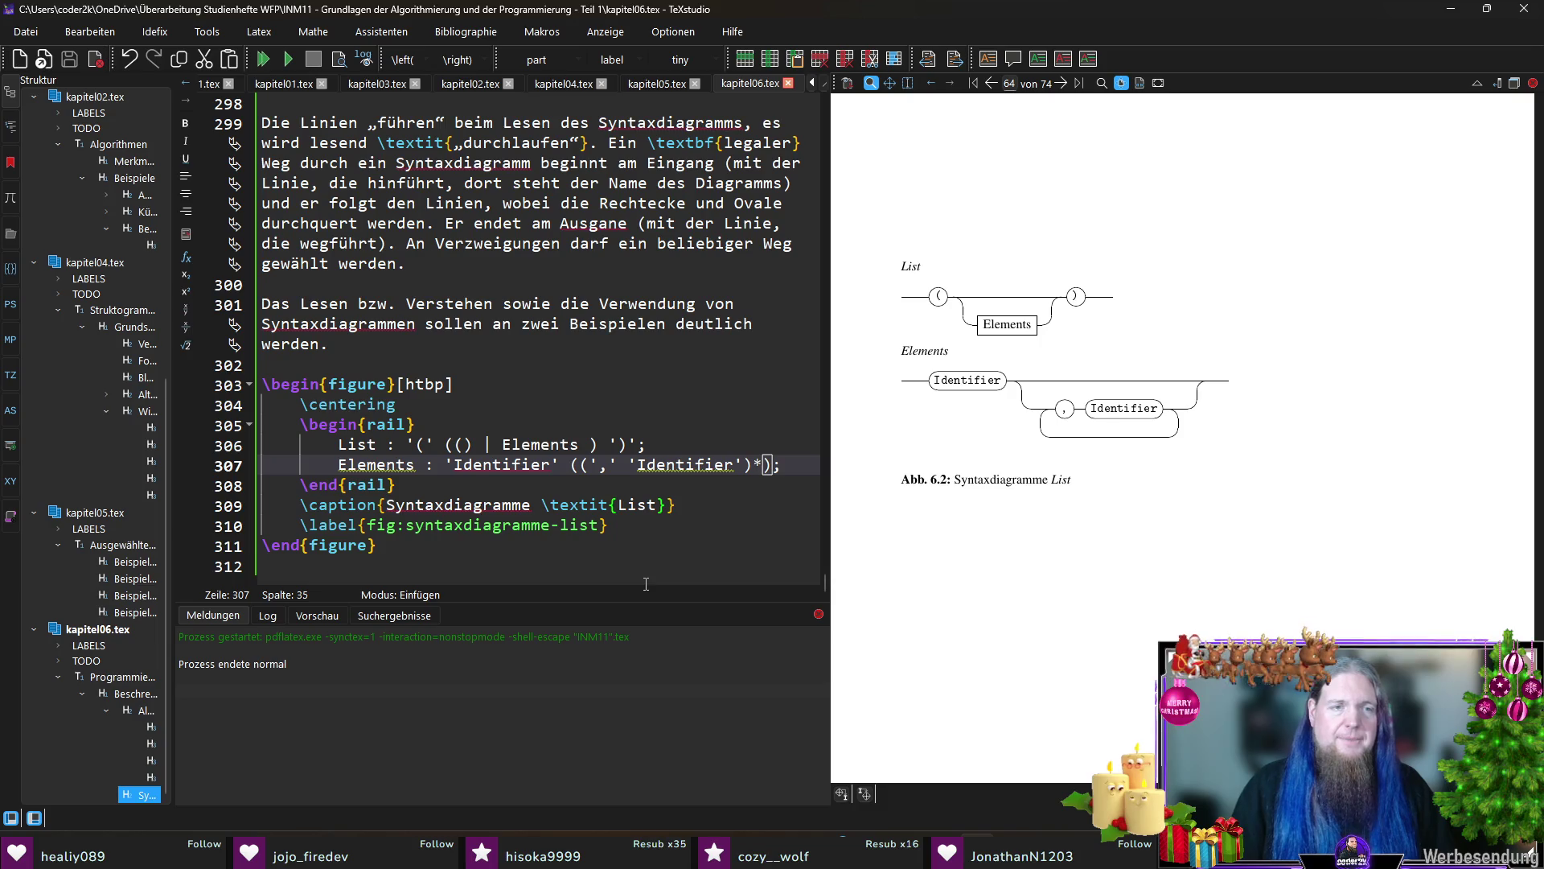
pyautogui.write("\\'")
pyautogui.press('Right')
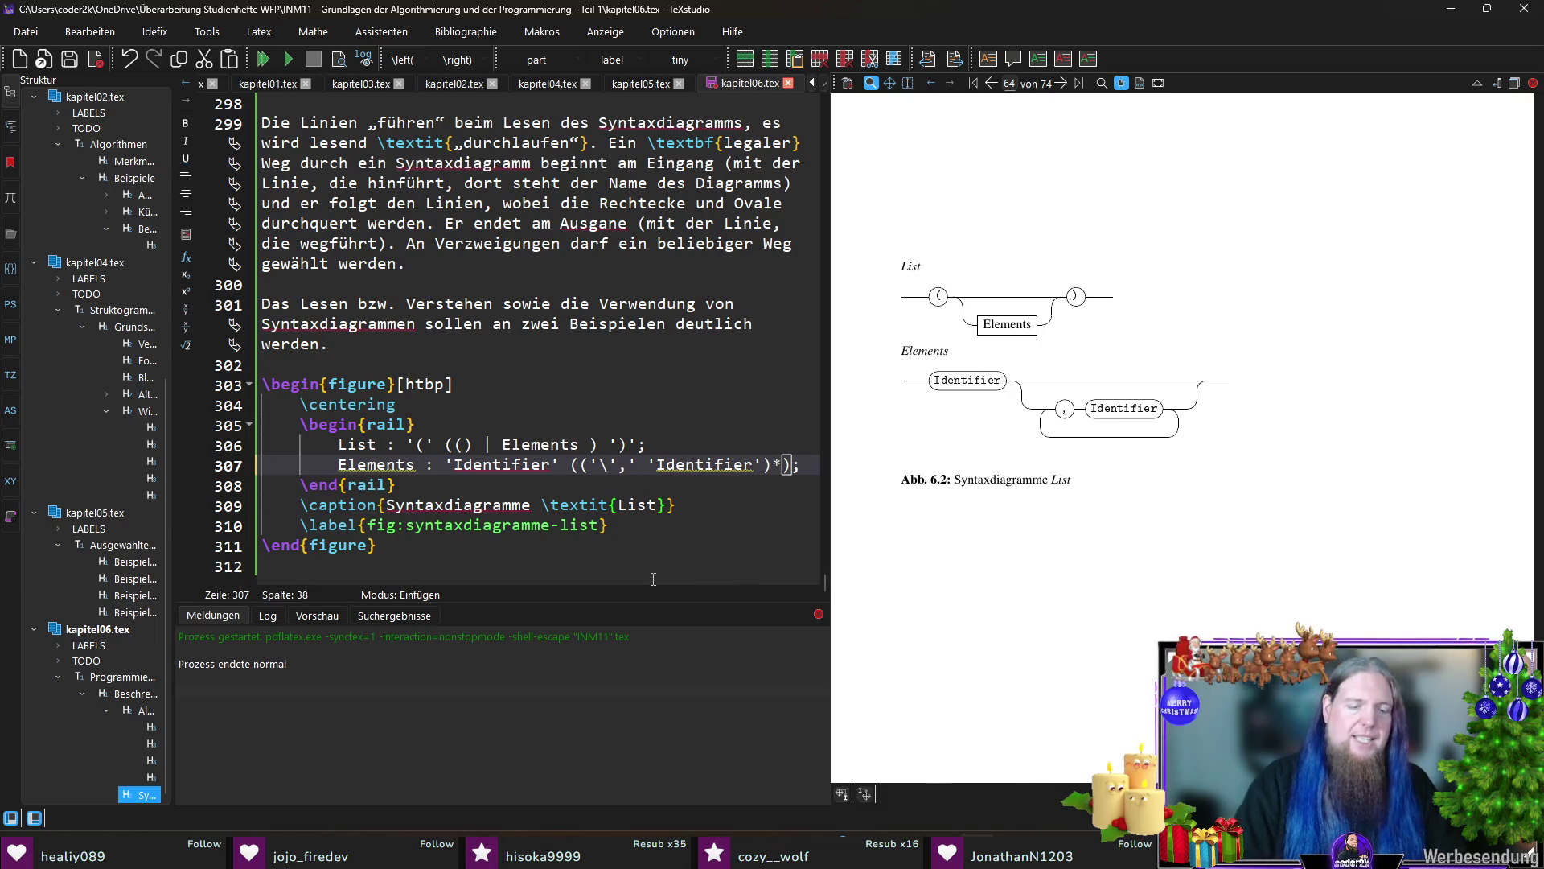
pyautogui.write("\\'")
pyautogui.press('F5')
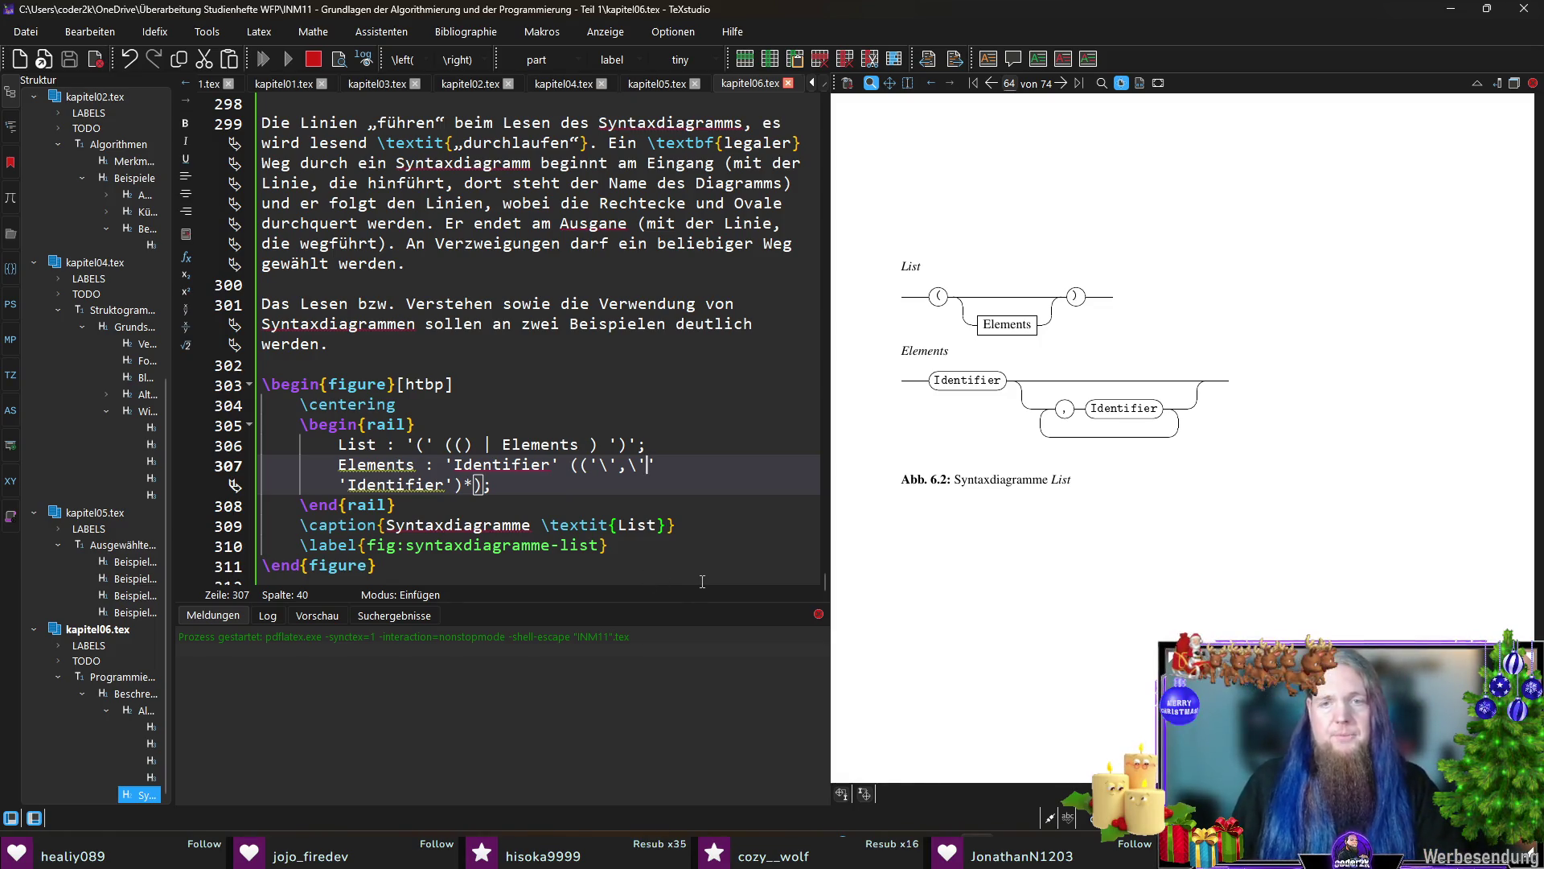
# Step: Run rail on INM11 in the terminal, which reports a syntax error
pyautogui.hotkey('alt', 'Tab')
pyautogui.press('Up')
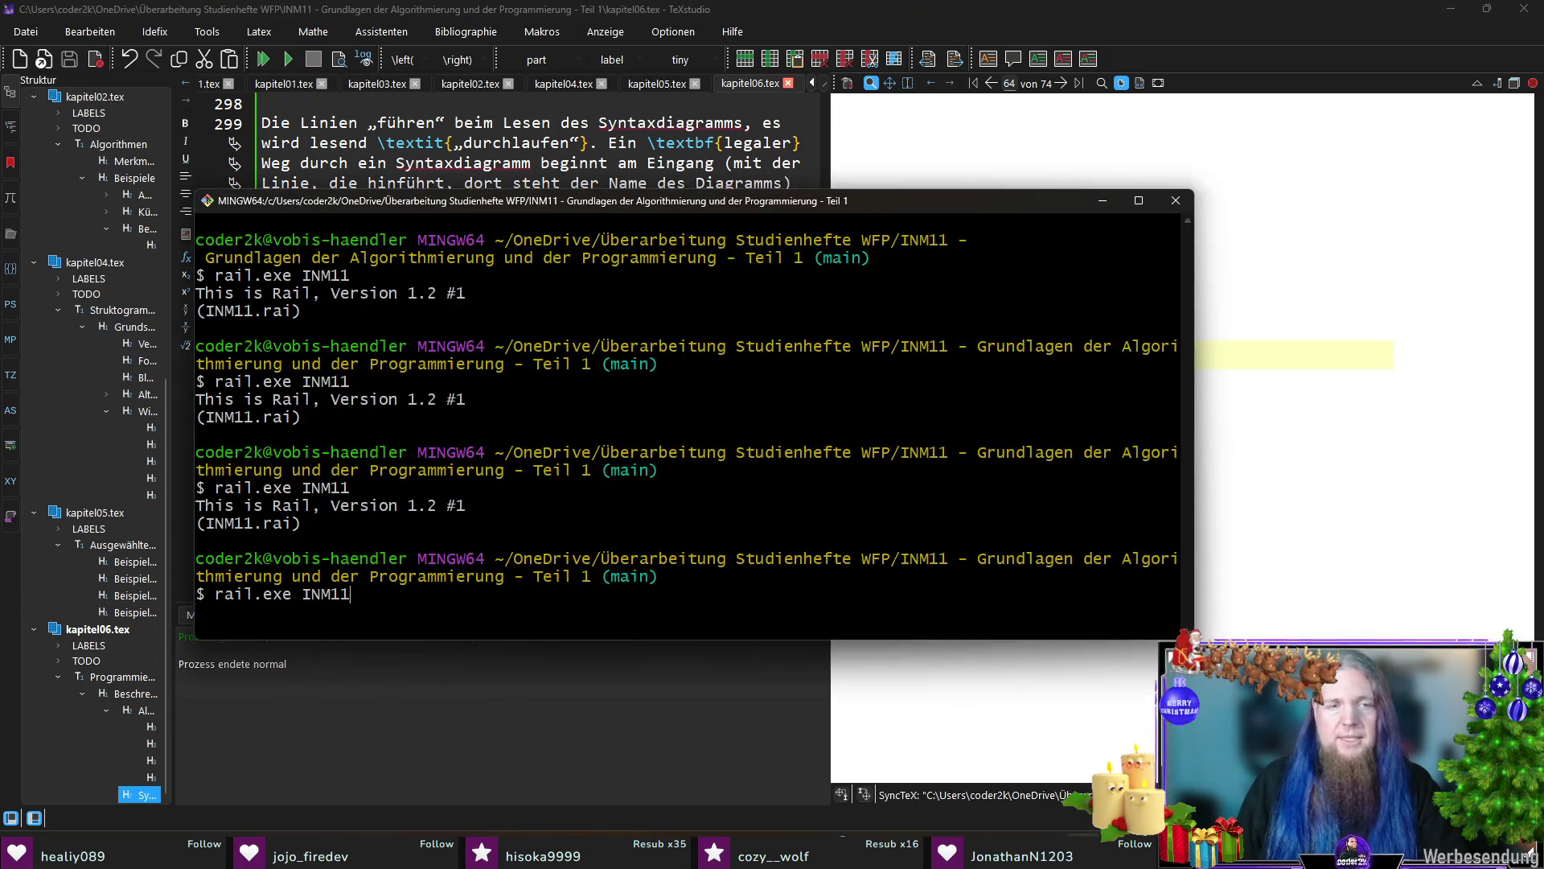
pyautogui.press('Return')
pyautogui.hotkey('alt', 'Tab')
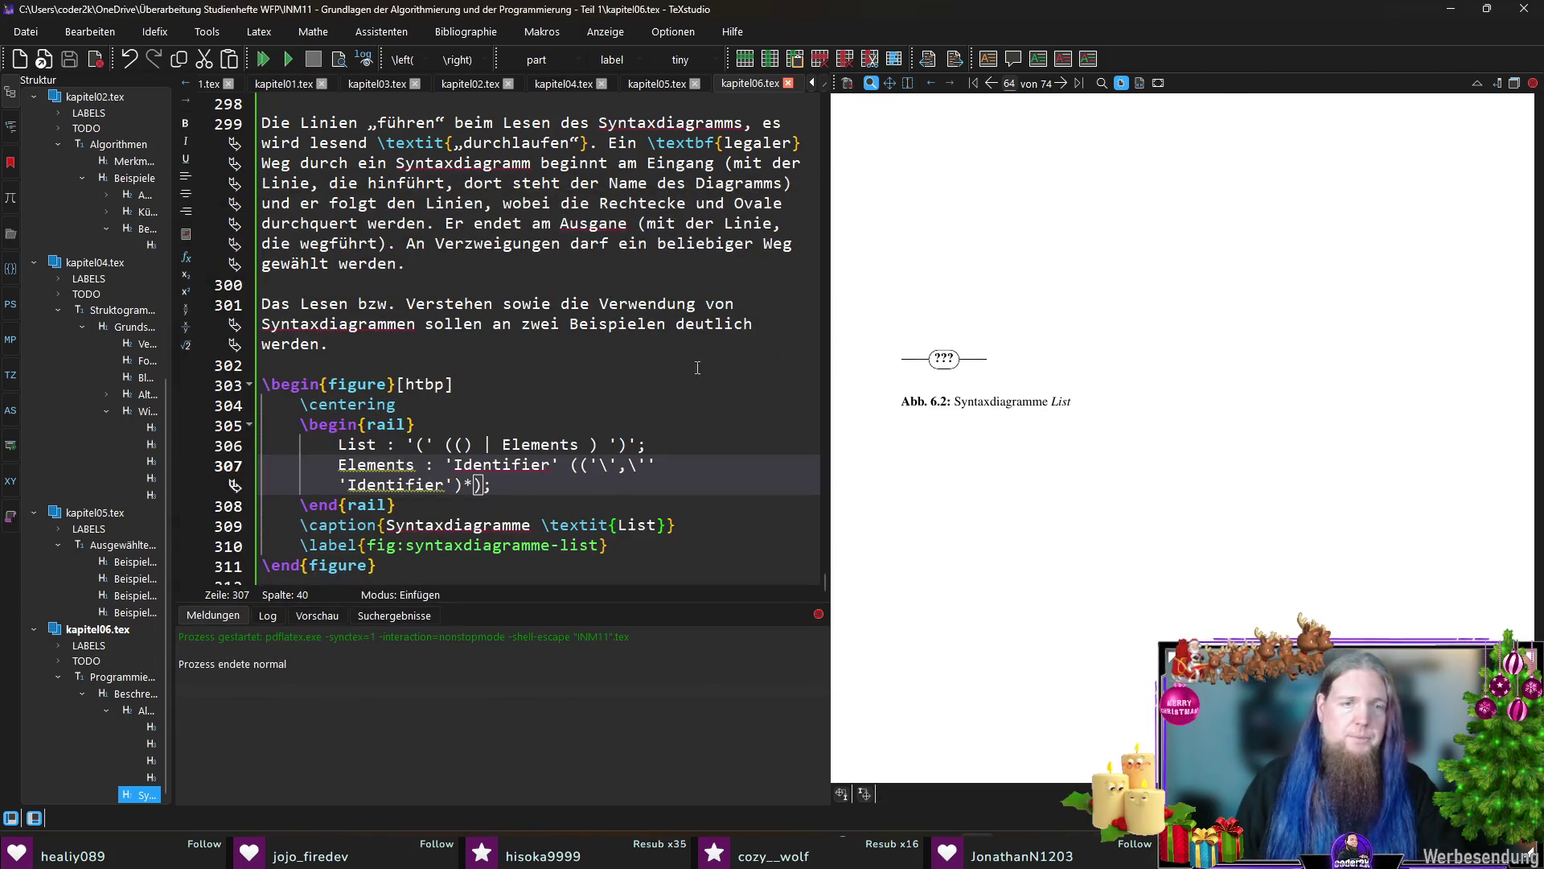
# Step: Remove the escaped quotes again, save kapitel06.tex and recompile without errors
pyautogui.press('BackSpace')
pyautogui.press('BackSpace')
pyautogui.press('Left')
pyautogui.press('BackSpace')
pyautogui.press('BackSpace')
pyautogui.hotkey('ctrl', 's')
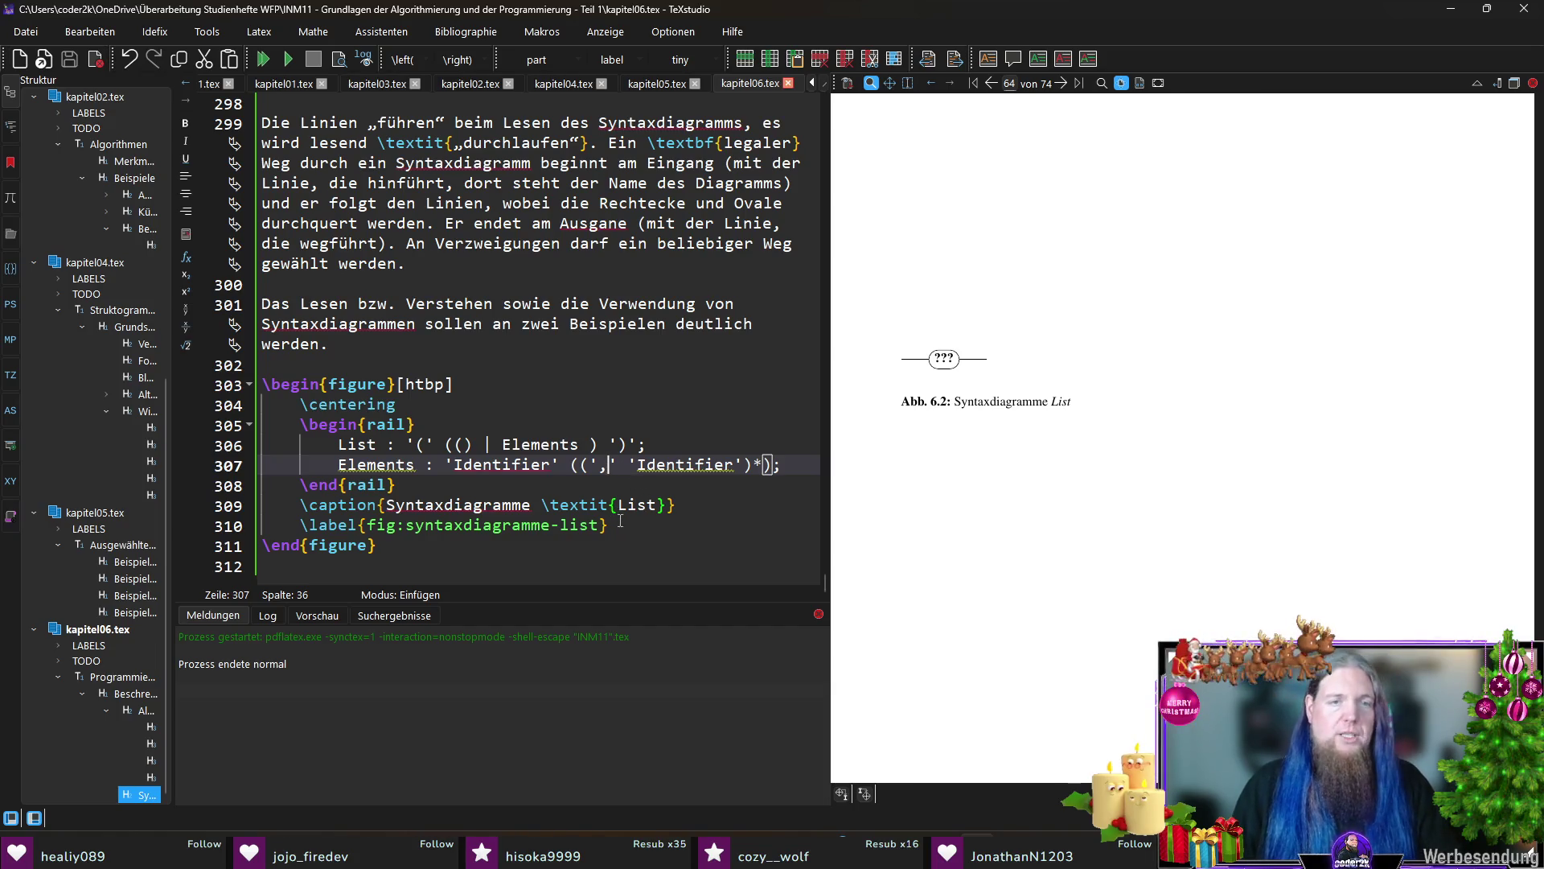
pyautogui.press('F5')
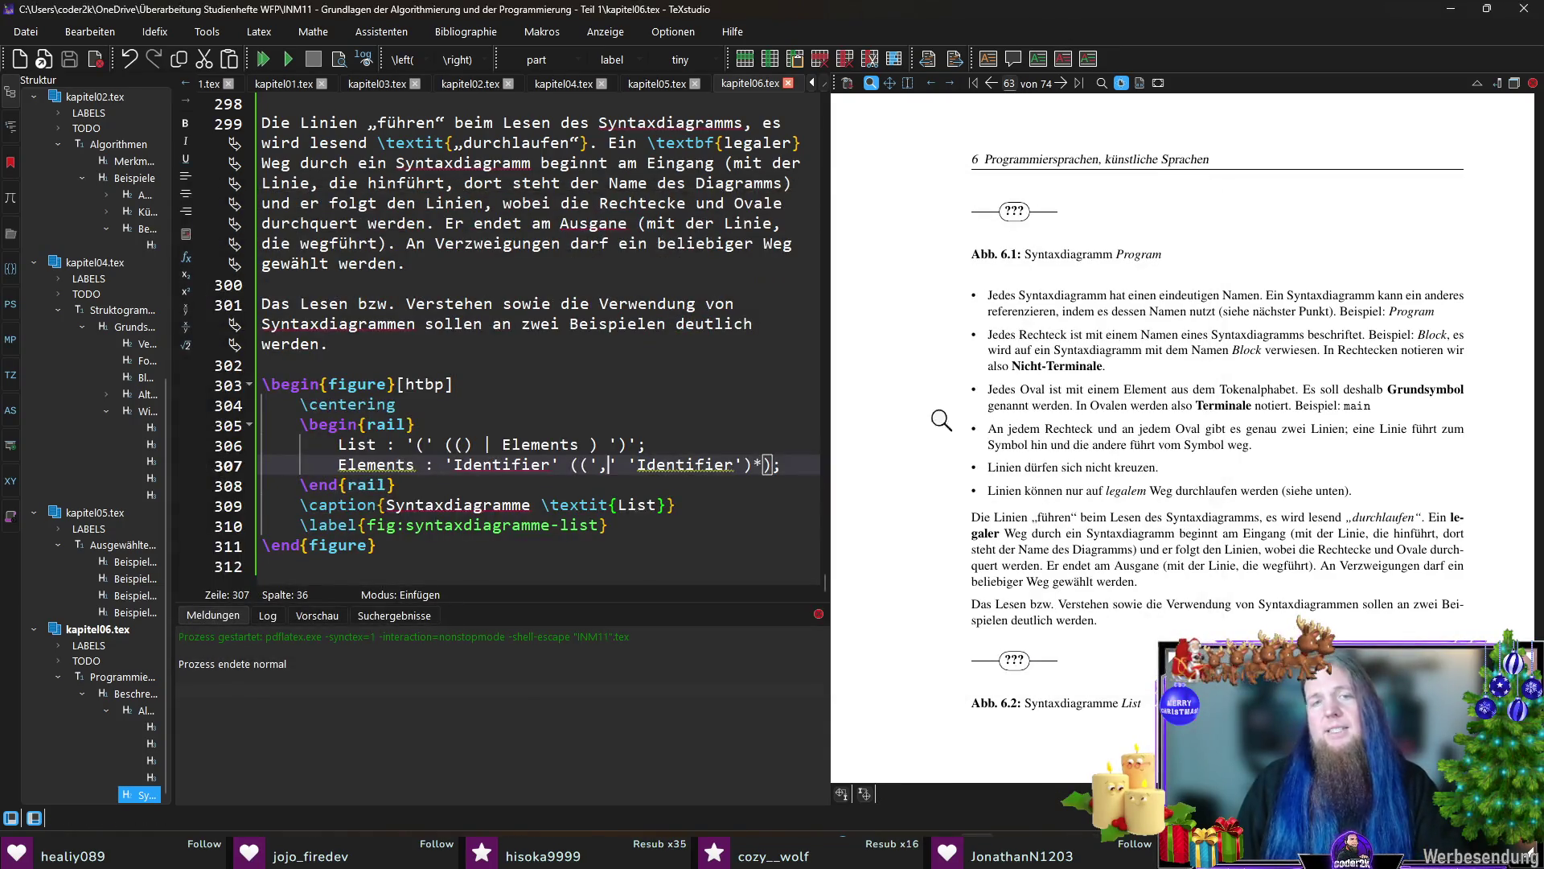
# Step: Rebuild the PDF to confirm the corrected Elements diagram, then return to the Git Bash terminal
pyautogui.click(676, 478)
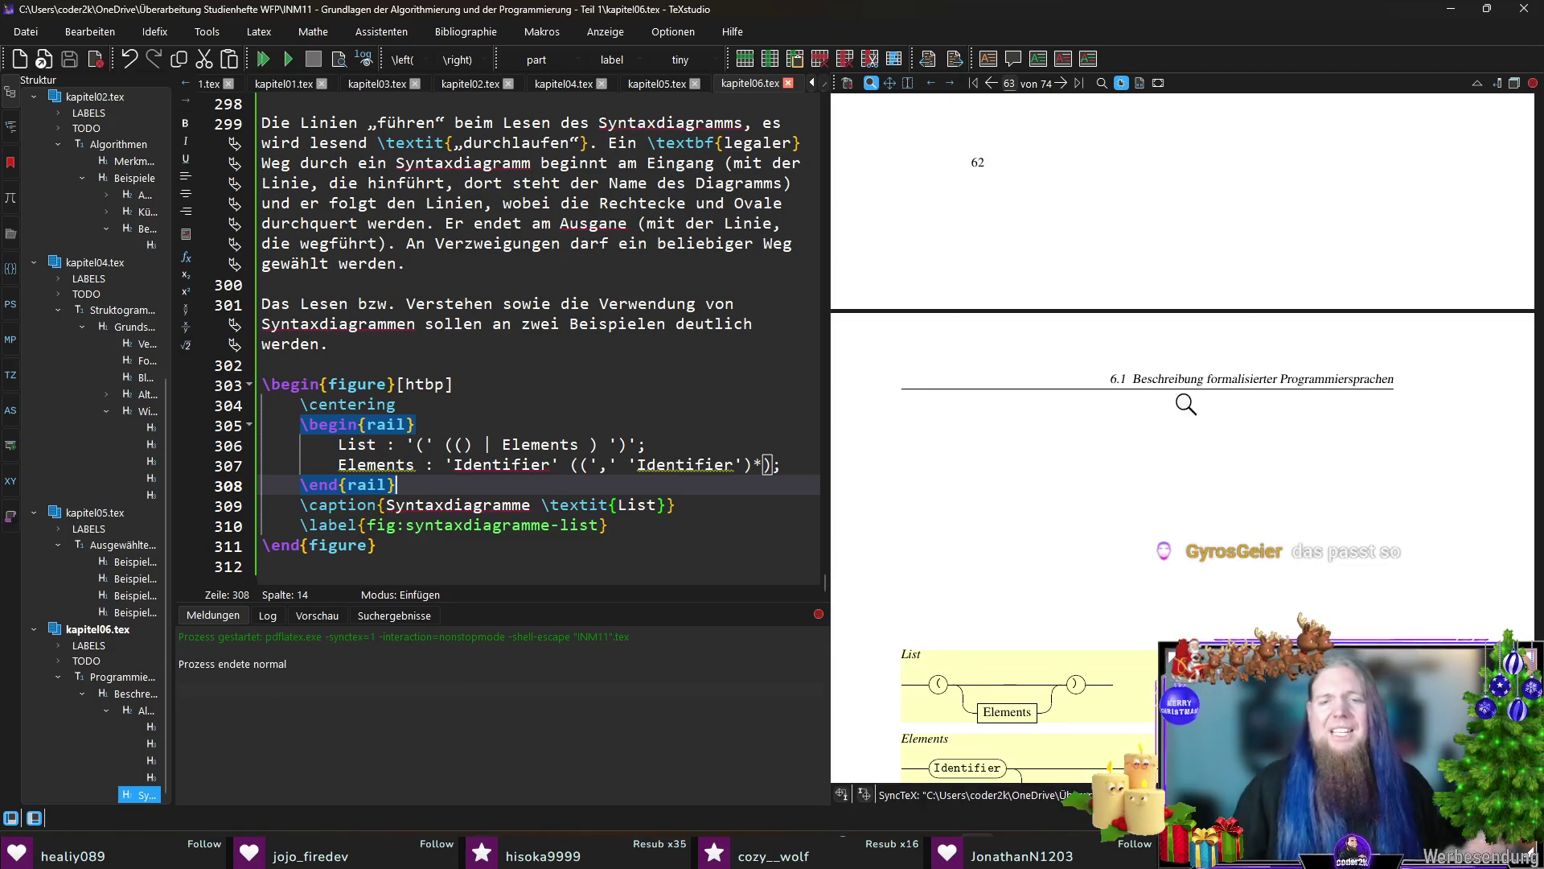
pyautogui.scroll(-2, 1186, 403)
pyautogui.scroll(-2, 1171, 416)
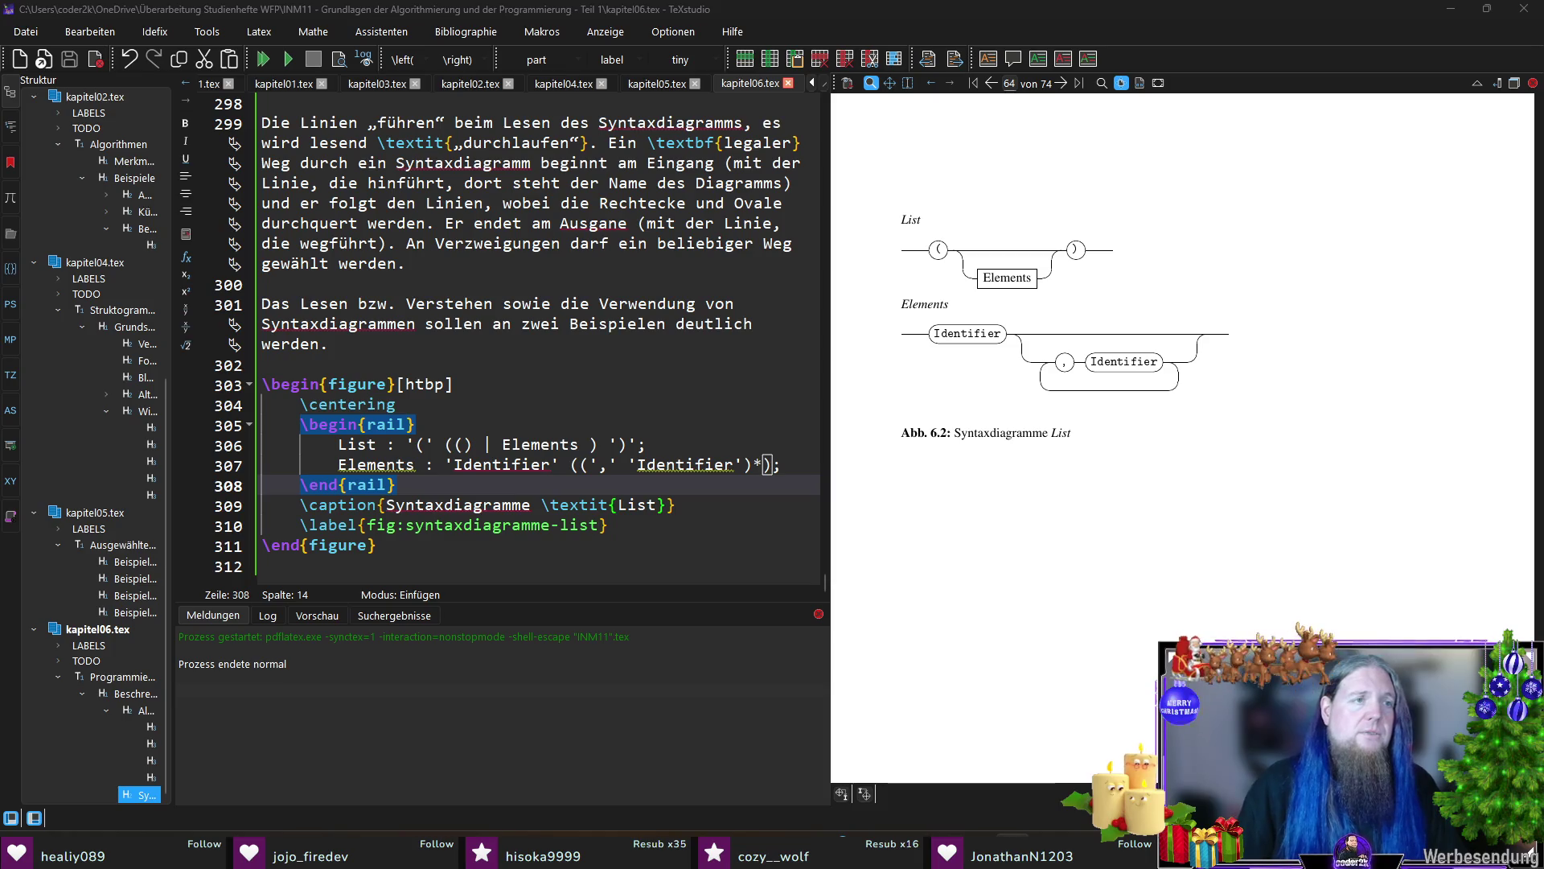
pyautogui.hotkey('alt', 'Tab')
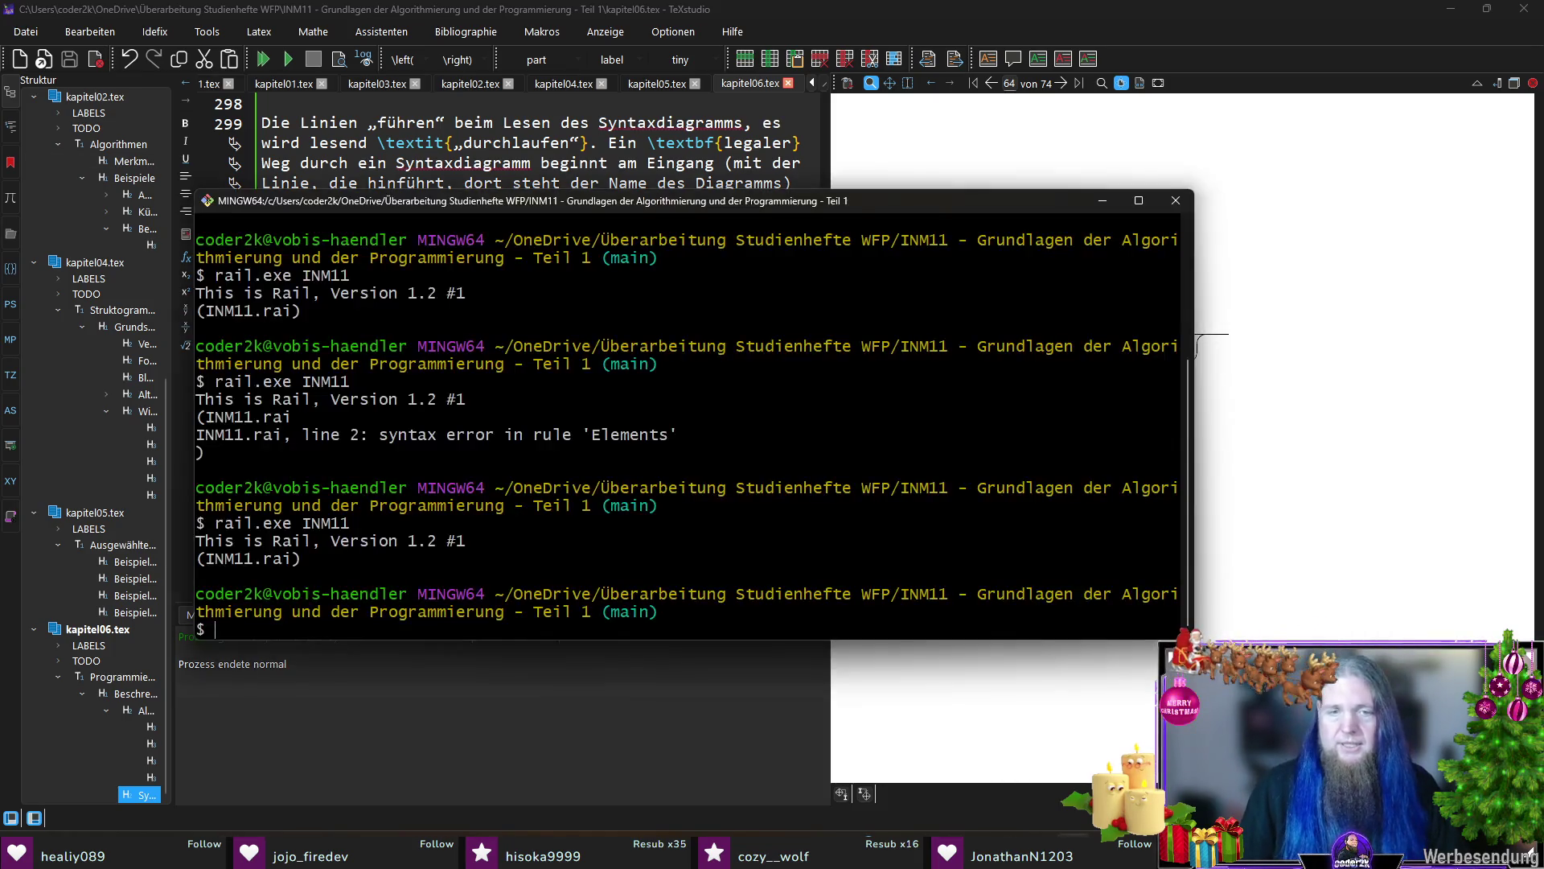
pyautogui.write('git add .')
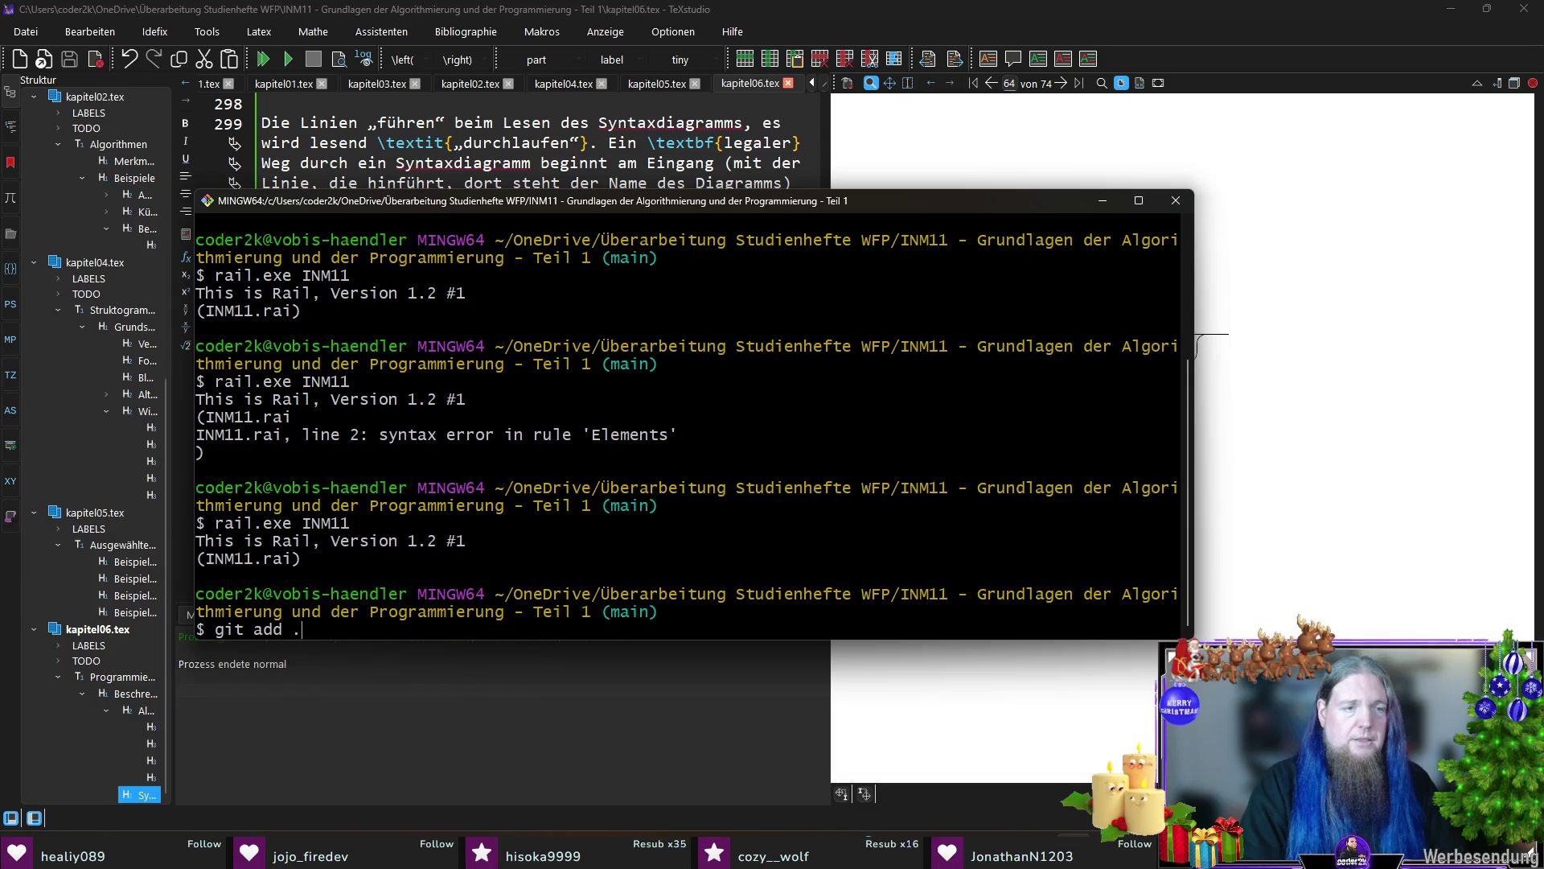
# Step: Stage all changes with git add ., commit them as "2026-01-14" and start git push
pyautogui.press('Return')
pyautogui.write('gitc')
pyautogui.press('BackSpace')
pyautogui.write('com')
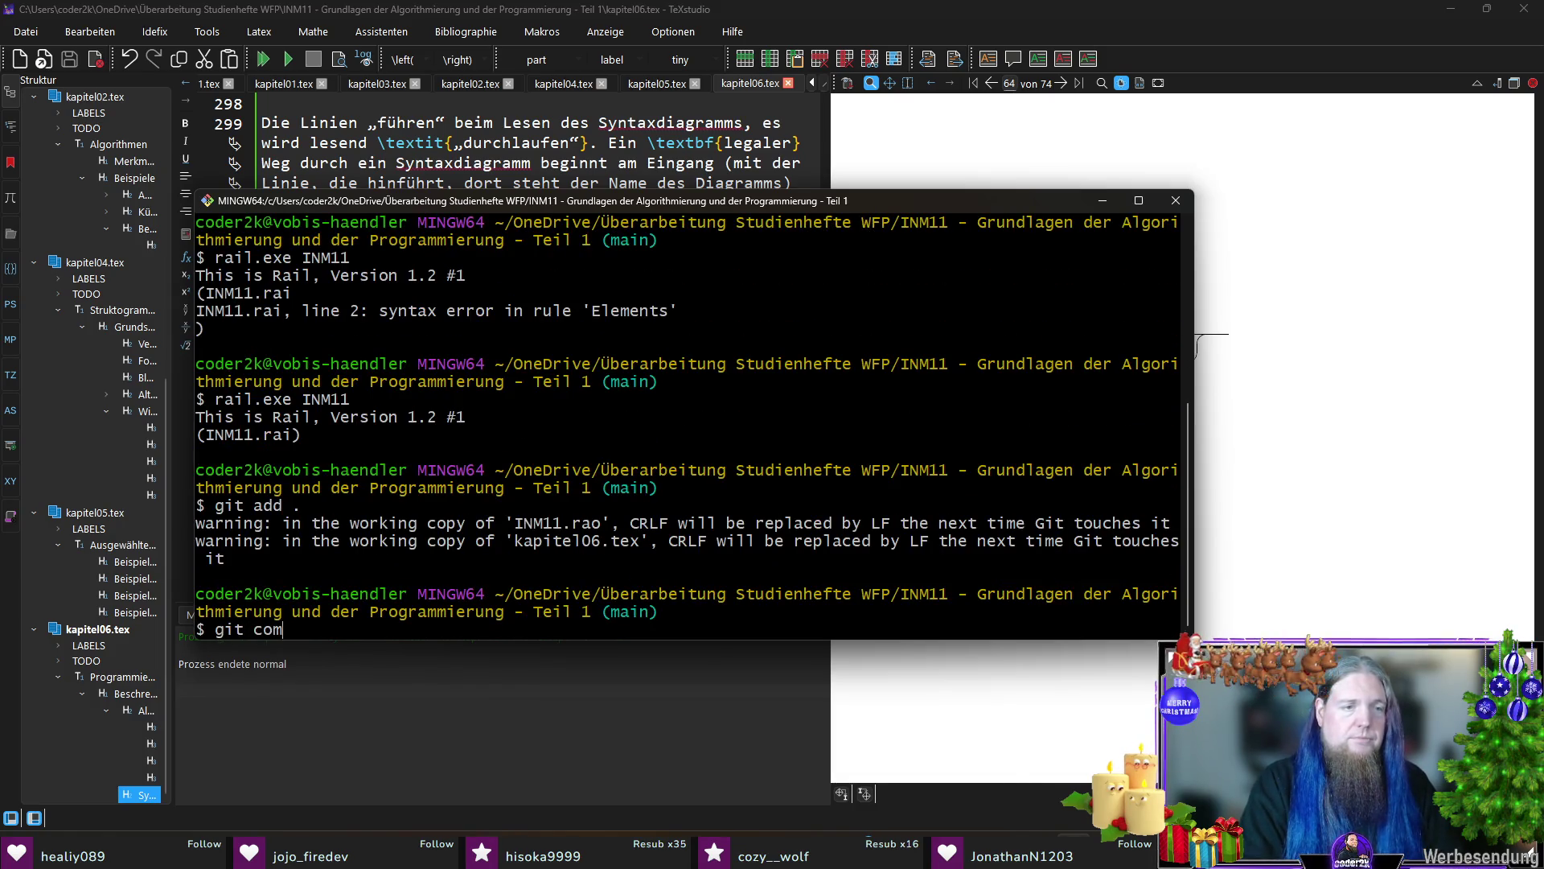
pyautogui.write('mit -m "2026-01-14')
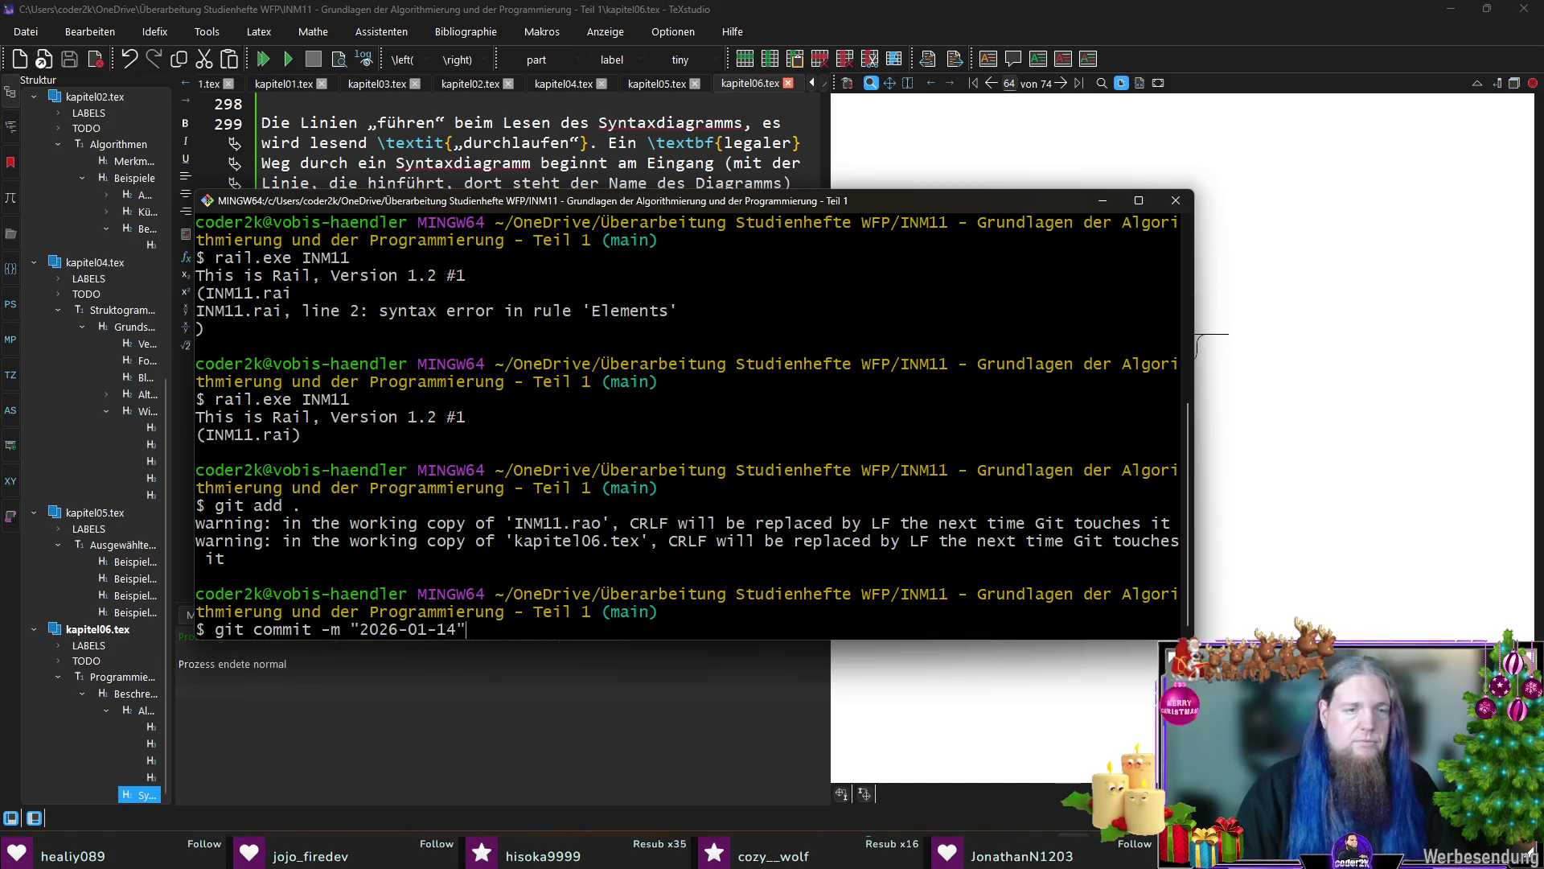
pyautogui.press('Return')
pyautogui.write('git push')
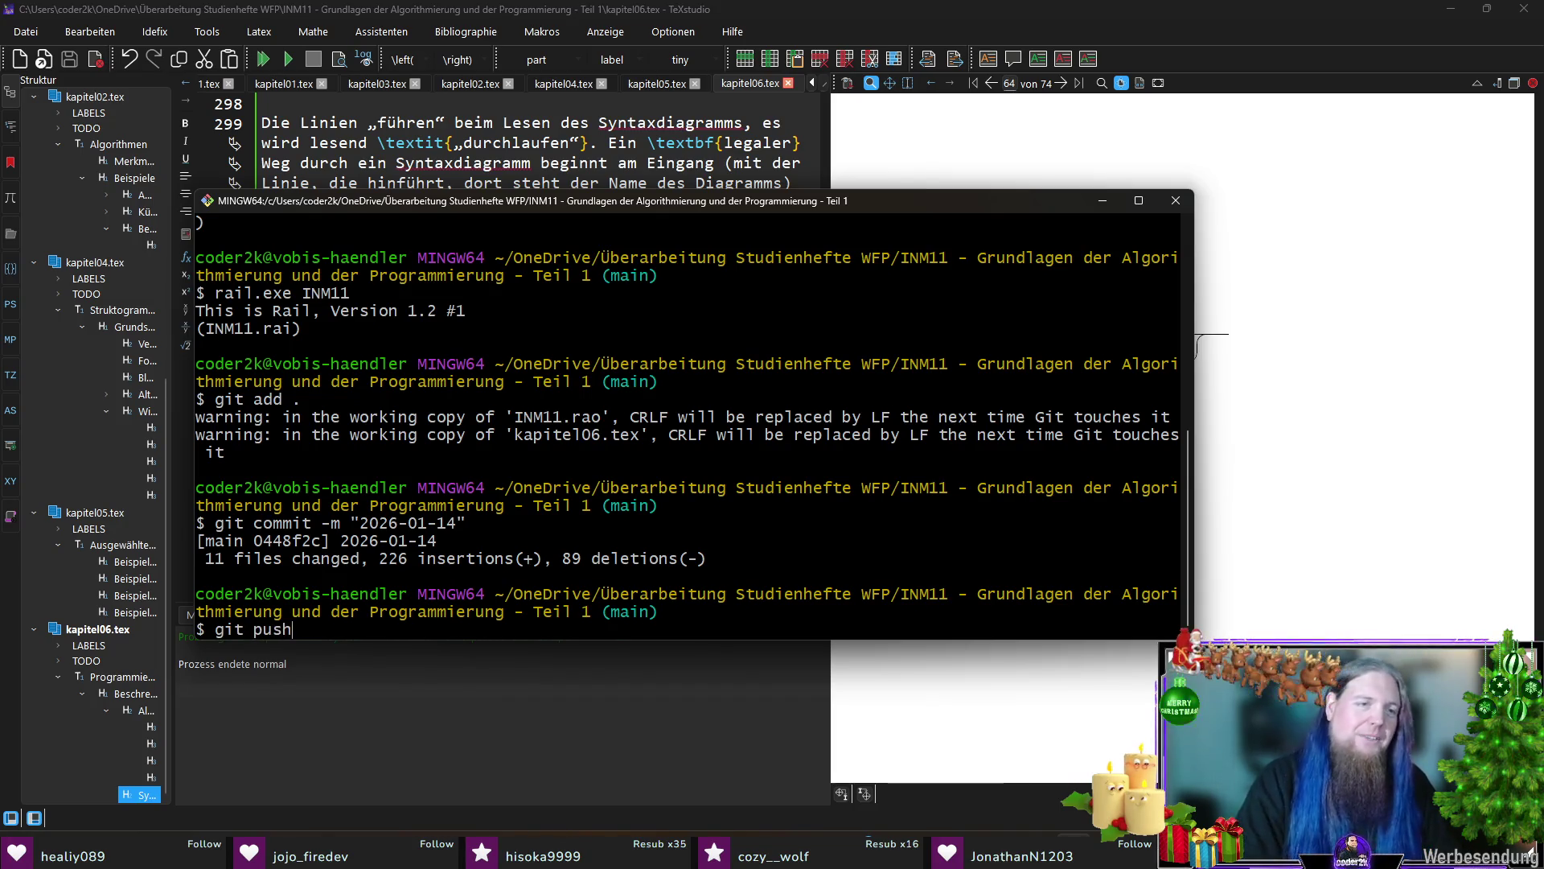
pyautogui.press('Return')
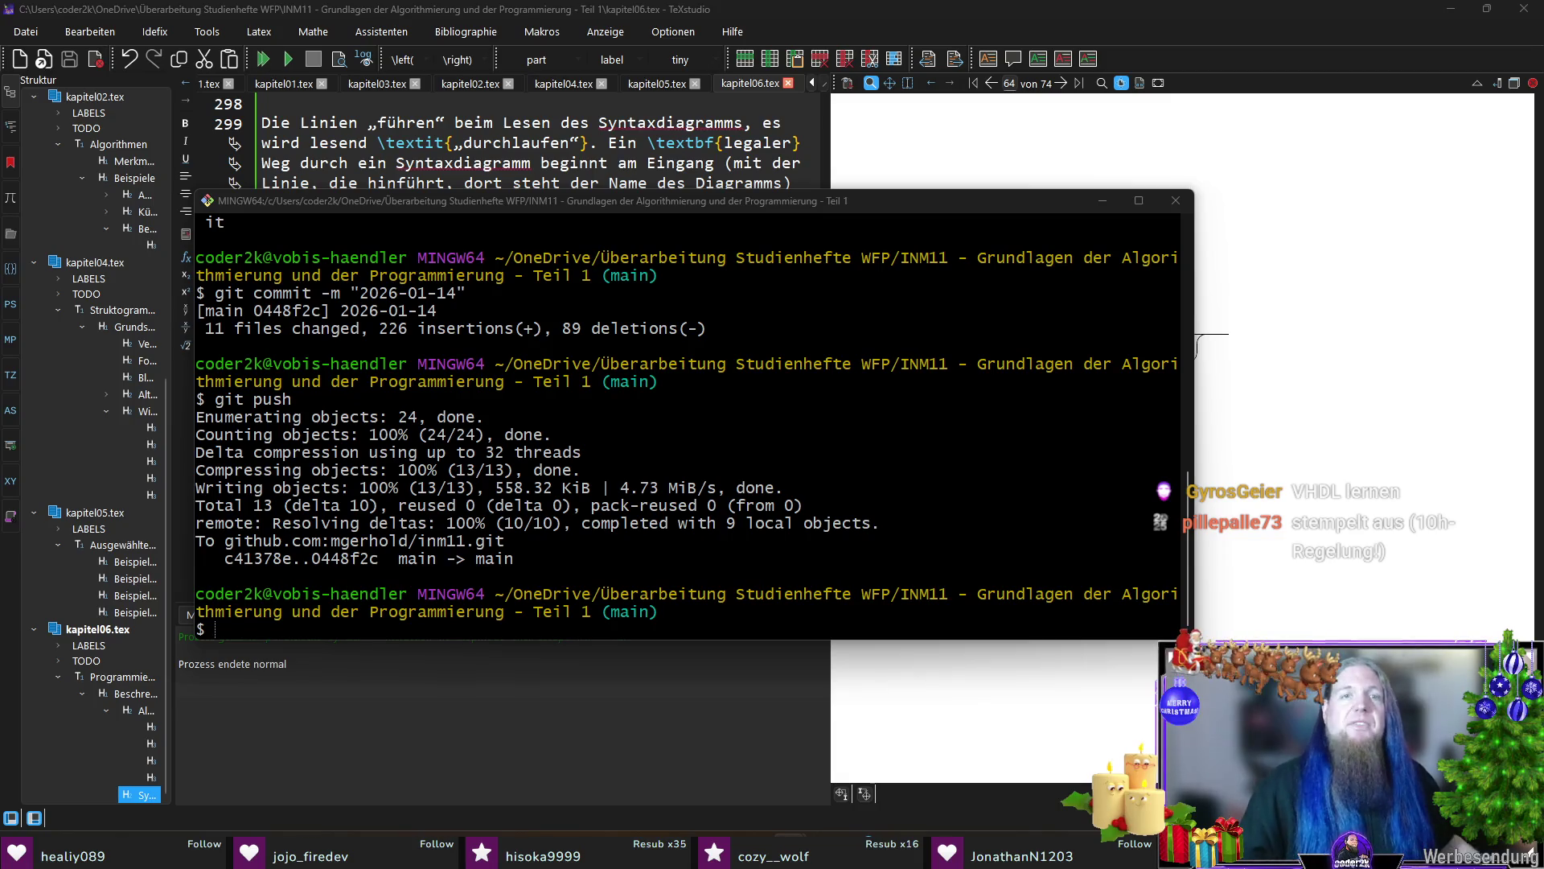
# Step: Wait for git push to finish uploading the 2026-01-14 commit to GitHub's main branch
pyautogui.click(772, 209)
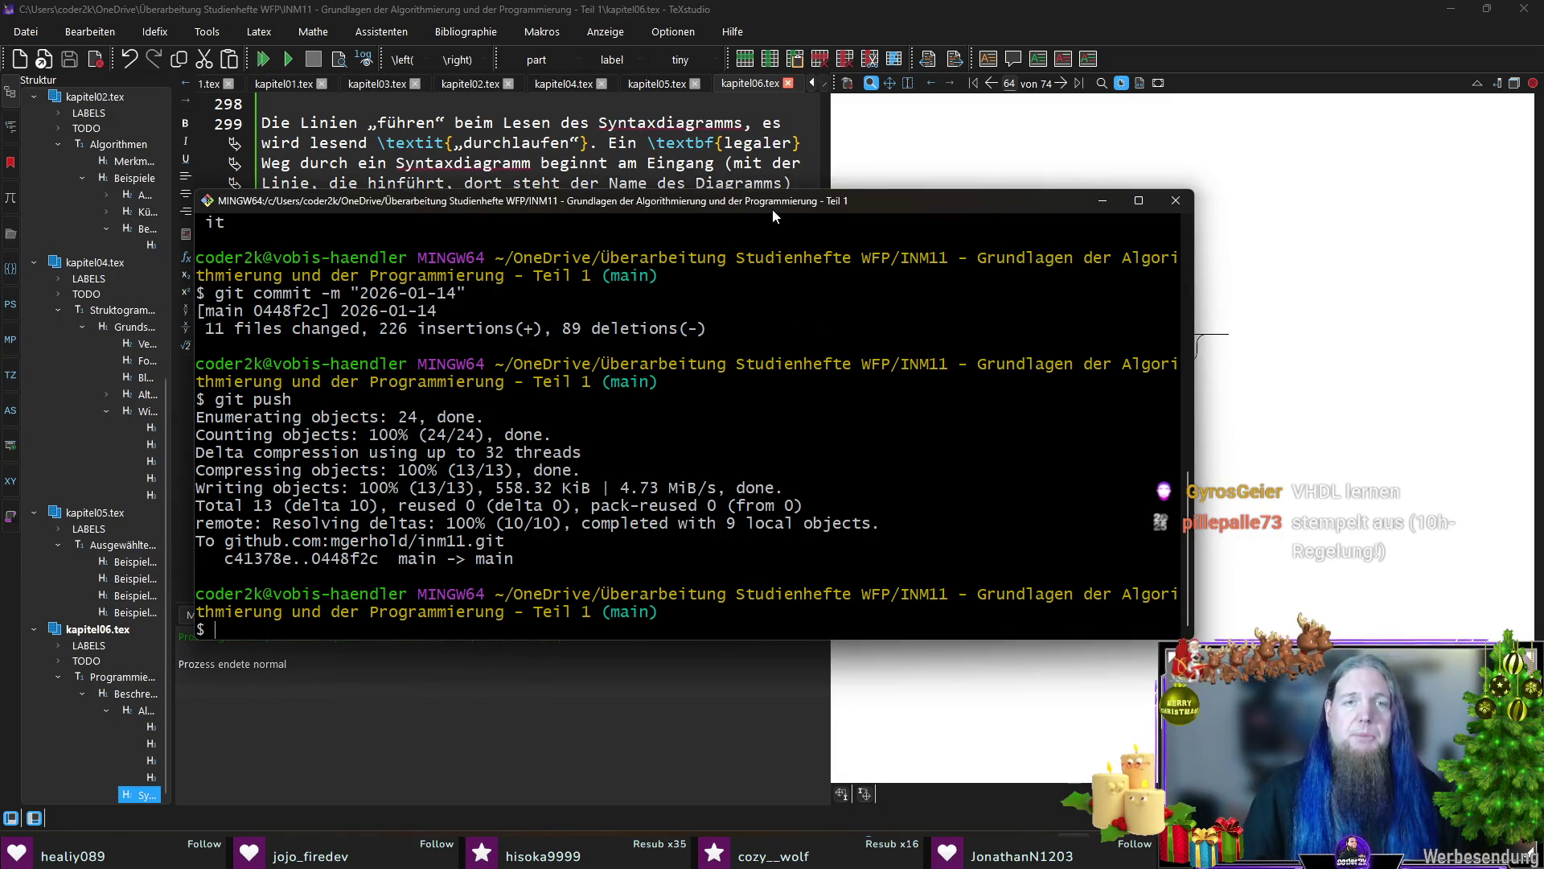